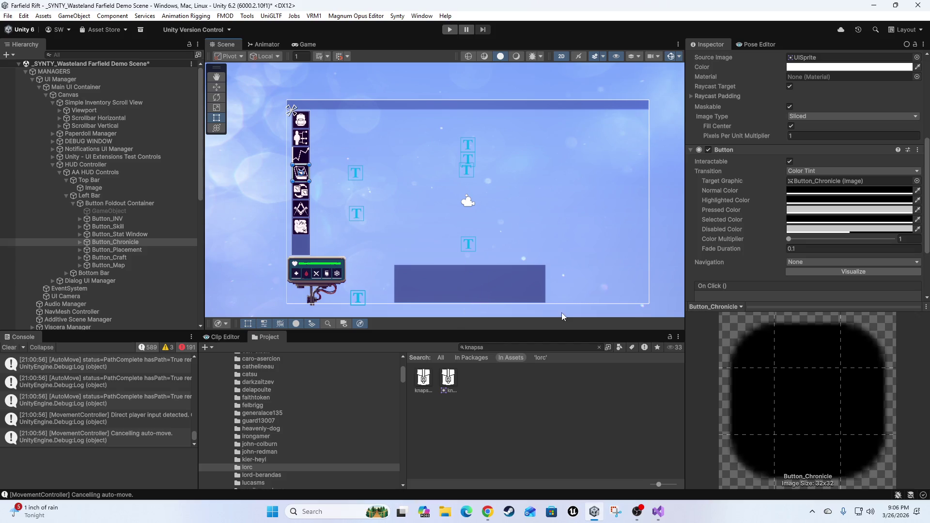
# Move the Contextual Action Menu Manager under Canvas below UI Extensions Test Controls and set Flyout Offset X to 8
pyautogui.click(492, 281)
pyautogui.click(500, 280)
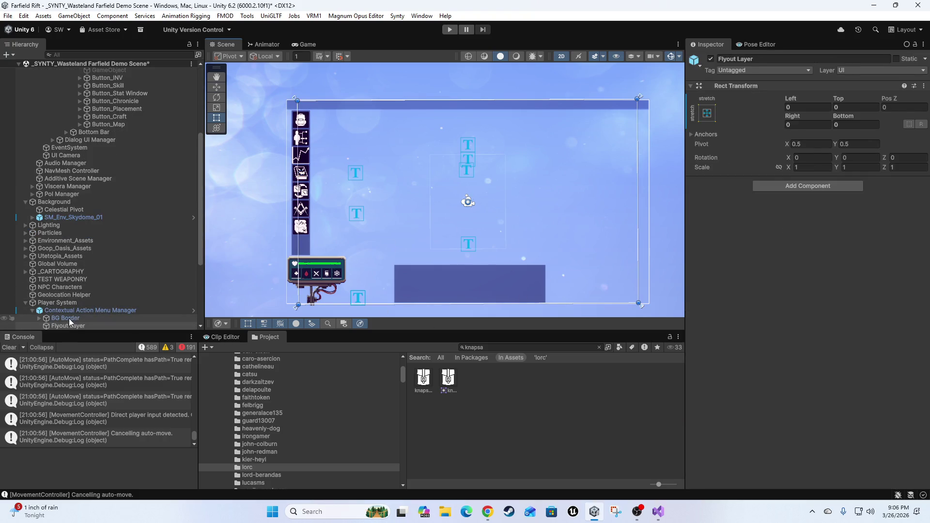
pyautogui.scroll(-3, 83, 310)
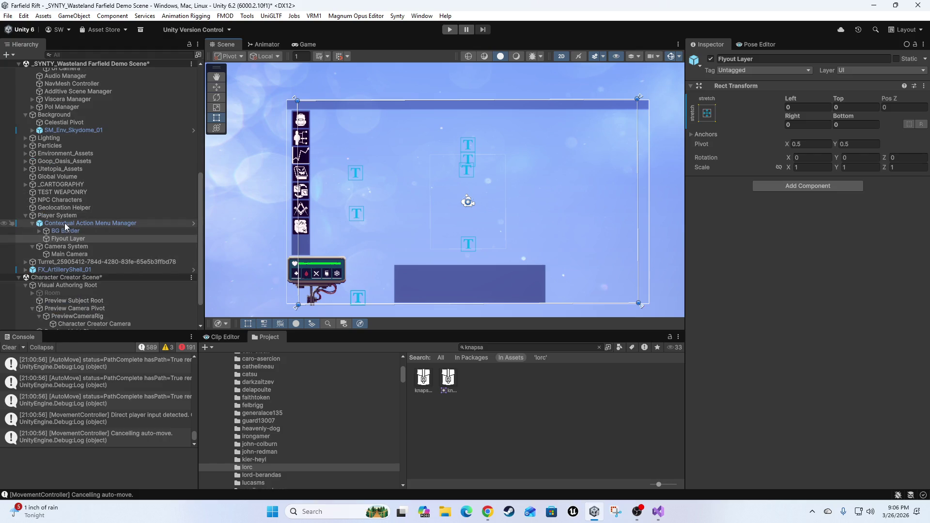
pyautogui.scroll(4, 95, 75)
pyautogui.moveTo(94, 64)
pyautogui.mouseDown()
pyautogui.moveTo(97, 81)
pyautogui.moveTo(74, 96)
pyautogui.mouseUp()
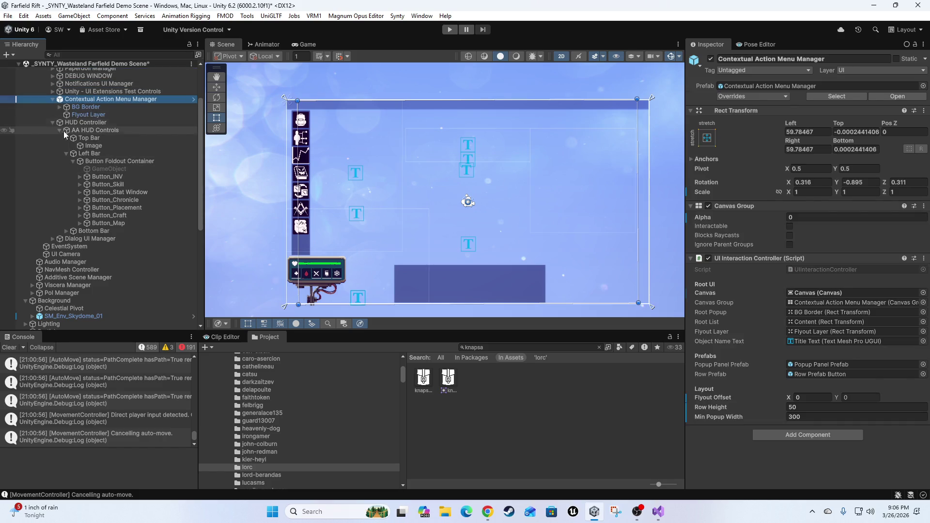
pyautogui.scroll(2, 80, 191)
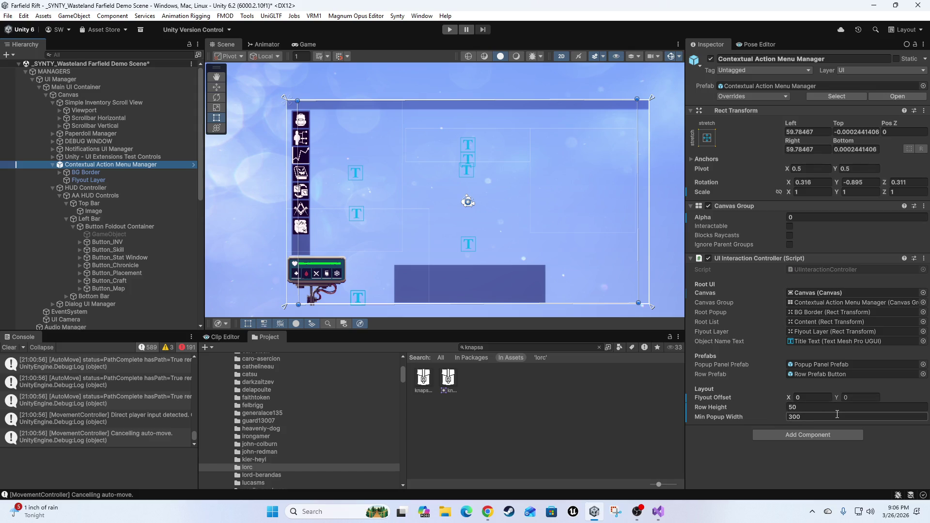
pyautogui.click(807, 398)
pyautogui.write('8')
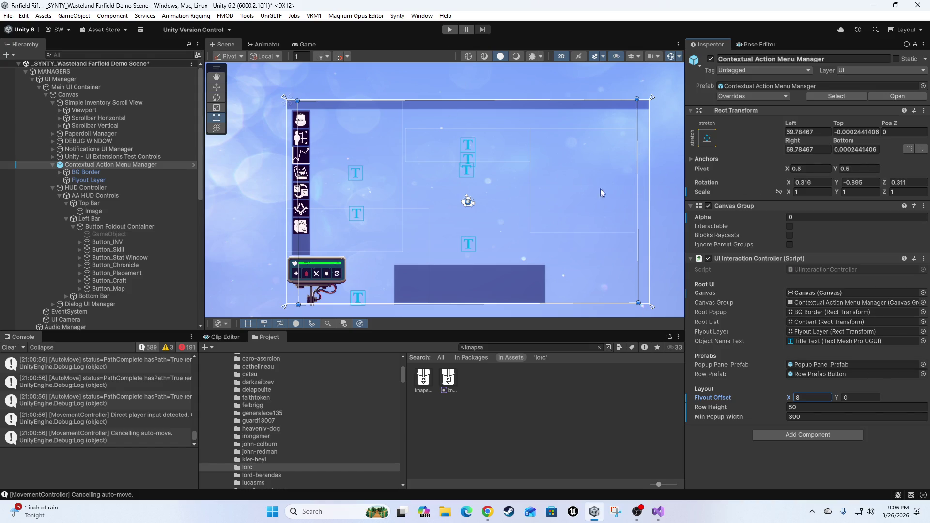
pyautogui.click(708, 141)
# Apply the stretch/stretch anchor preset to the menu manager and set its rotation to 0, 0, 0
pyautogui.keyDown('alt'); pyautogui.click(810, 283); pyautogui.keyUp('alt')
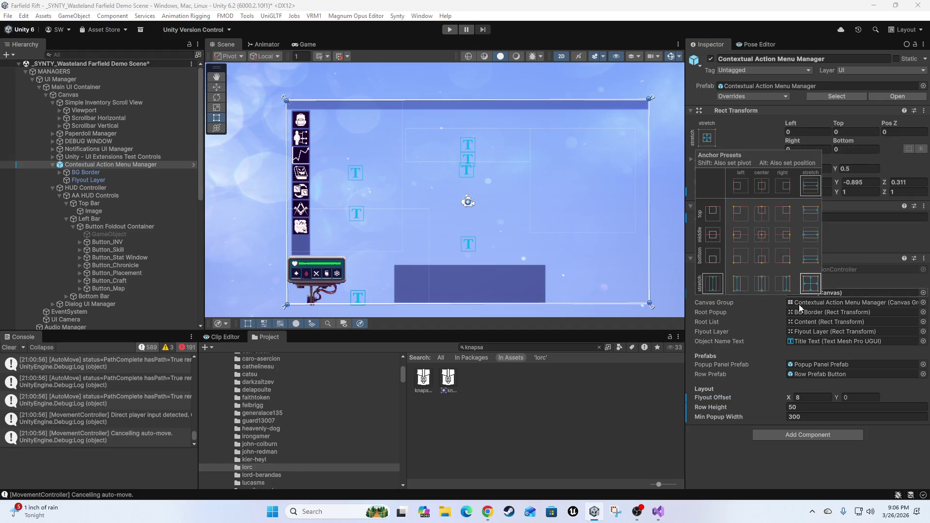
pyautogui.click(732, 127)
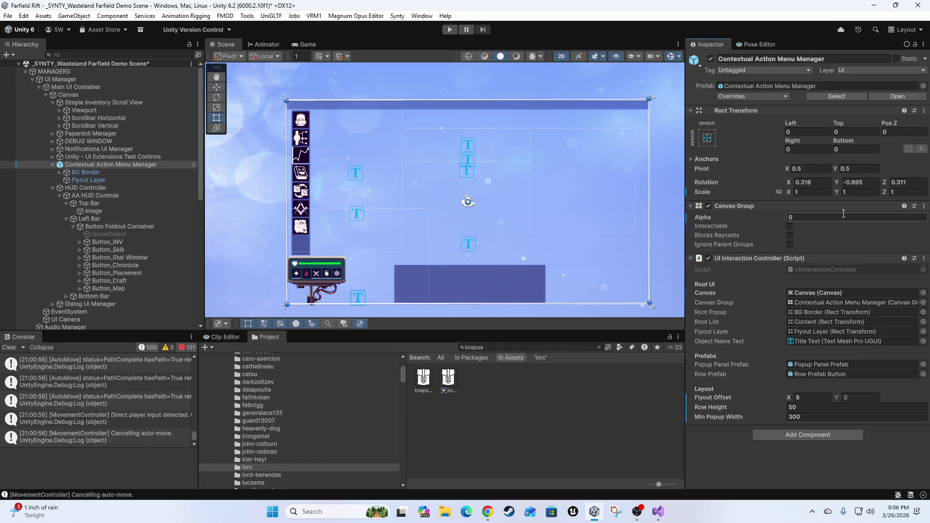
pyautogui.write('0')
pyautogui.press('Tab')
pyautogui.write('0')
pyautogui.press('Tab')
pyautogui.write('0')
pyautogui.press('Return')
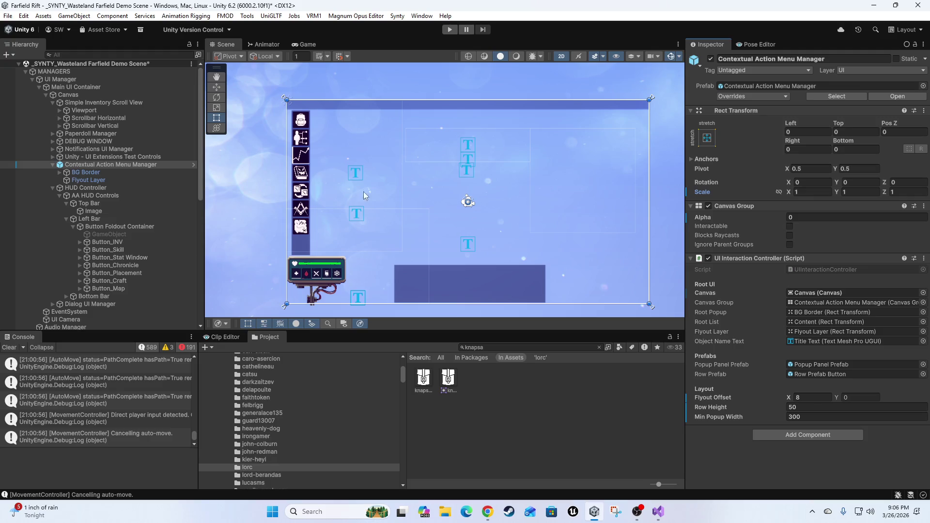
pyautogui.click(85, 181)
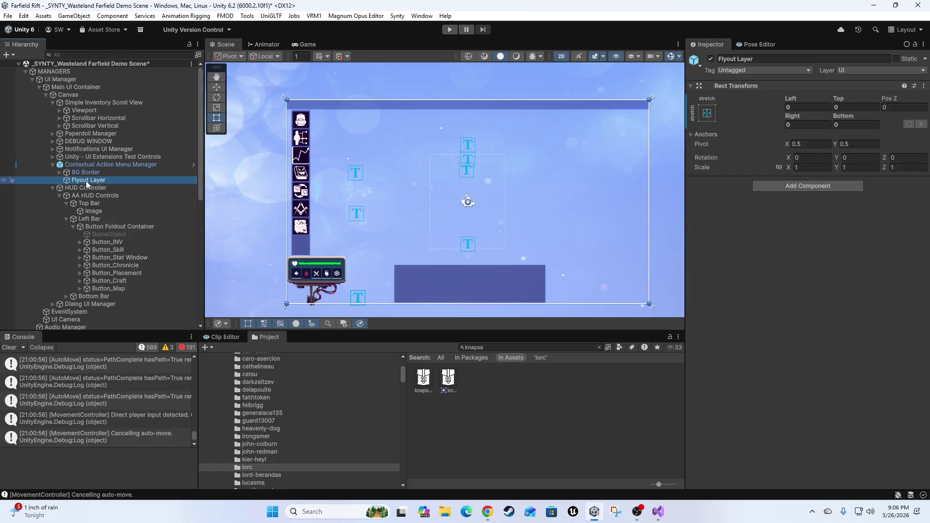
pyautogui.click(83, 164)
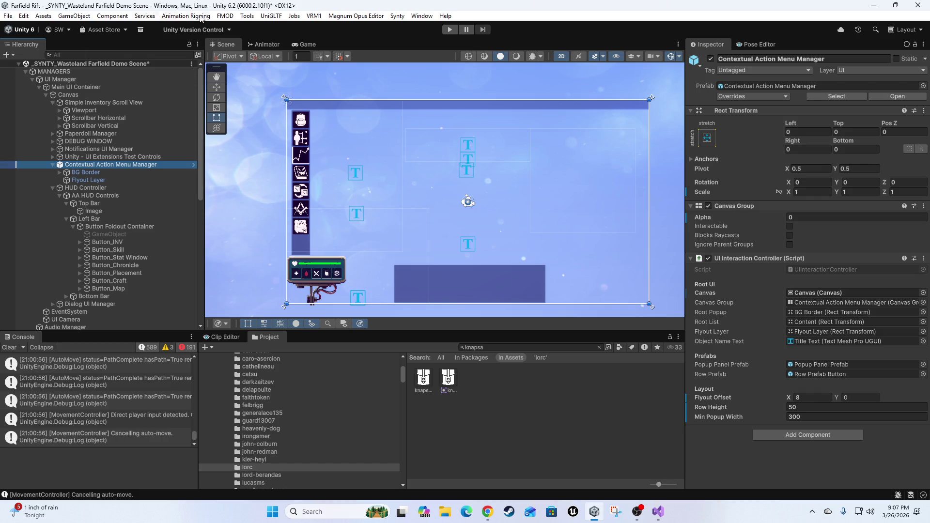
# Apply all overrides to the Contextual Action Menu Manager prefab and enter Play mode
pyautogui.click(743, 95)
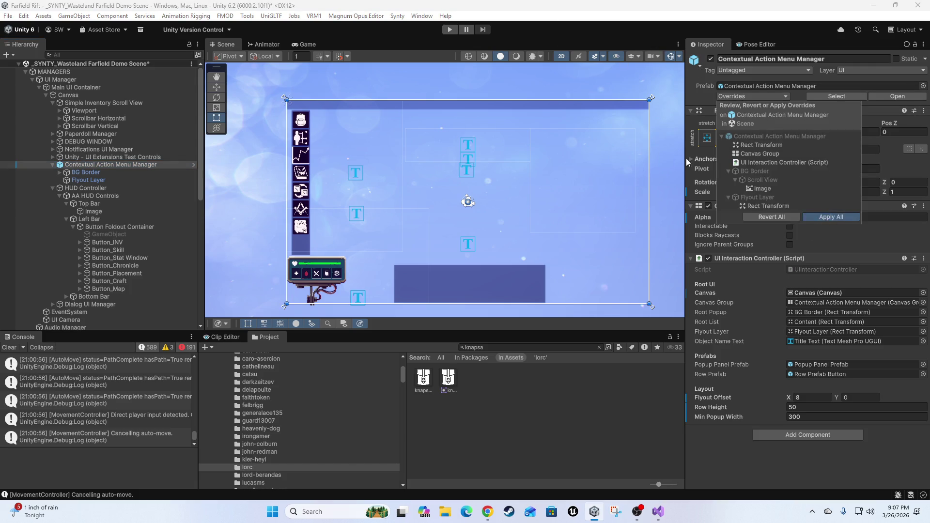
pyautogui.click(447, 30)
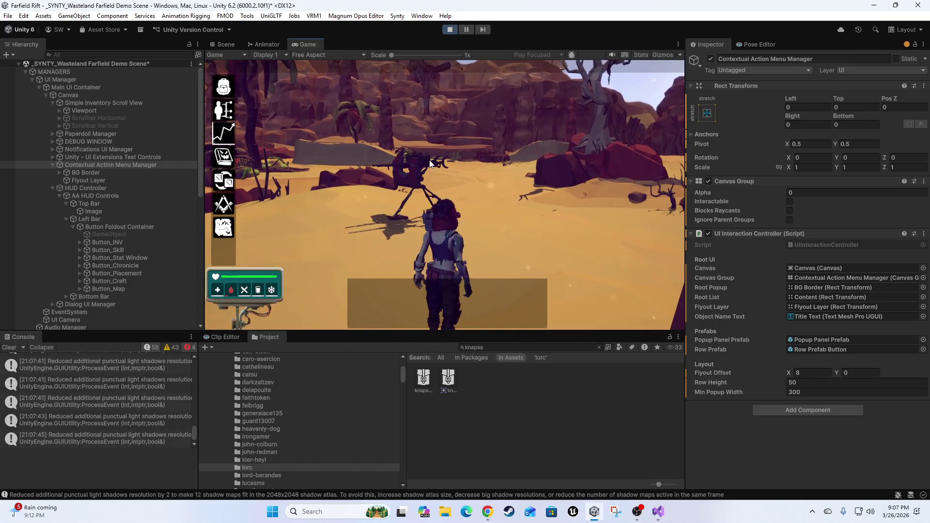
# Open the turret's contextual menu and nudge the Flyout Offset X value upward
pyautogui.press('e')
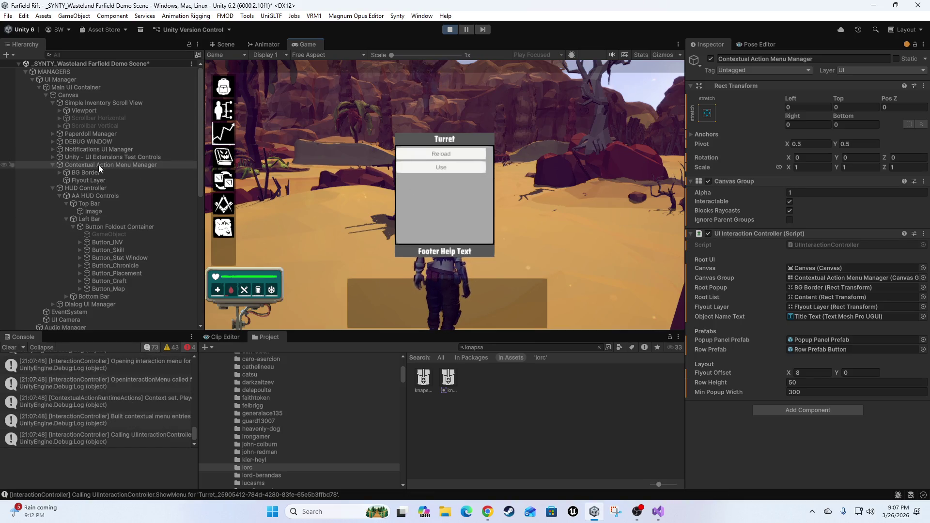
pyautogui.moveTo(789, 373)
pyautogui.mouseDown()
pyautogui.moveTo(873, 363)
pyautogui.moveTo(770, 386)
pyautogui.moveTo(671, 387)
pyautogui.moveTo(753, 388)
pyautogui.mouseUp()
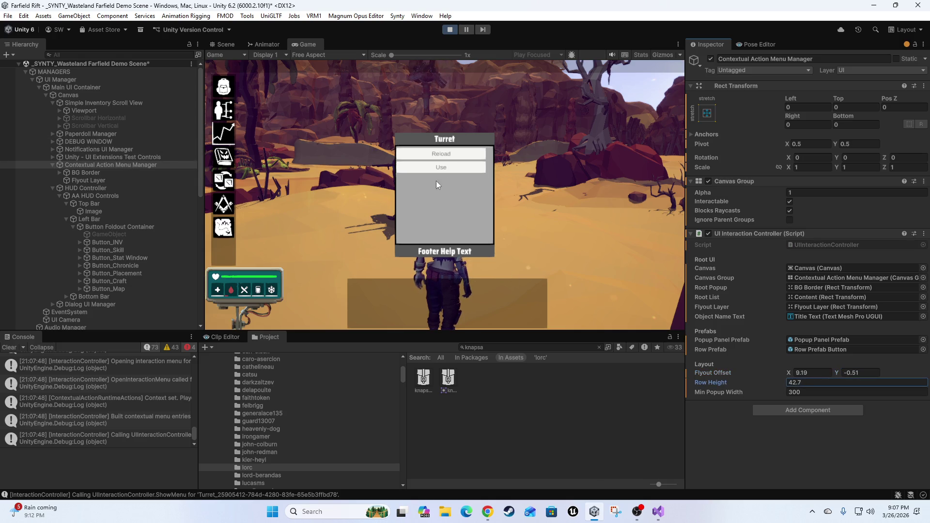
pyautogui.click(441, 156)
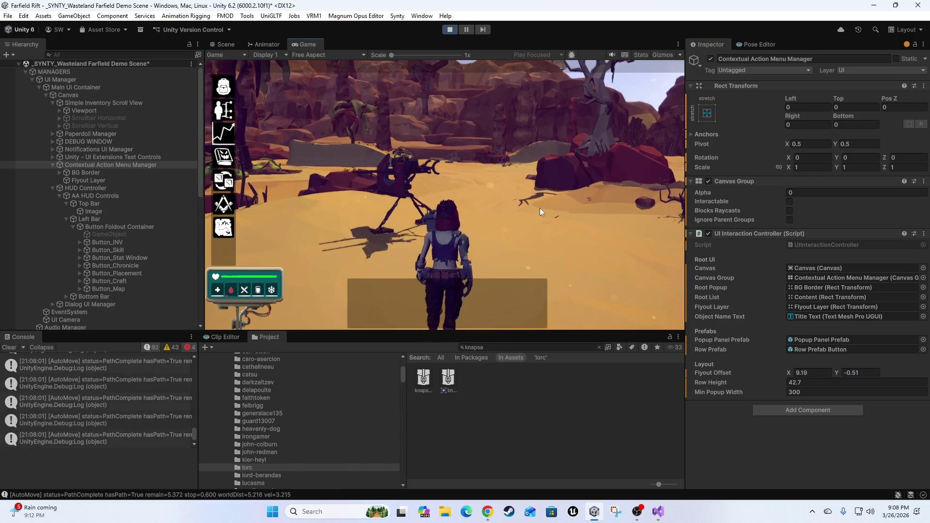
pyautogui.click(402, 166)
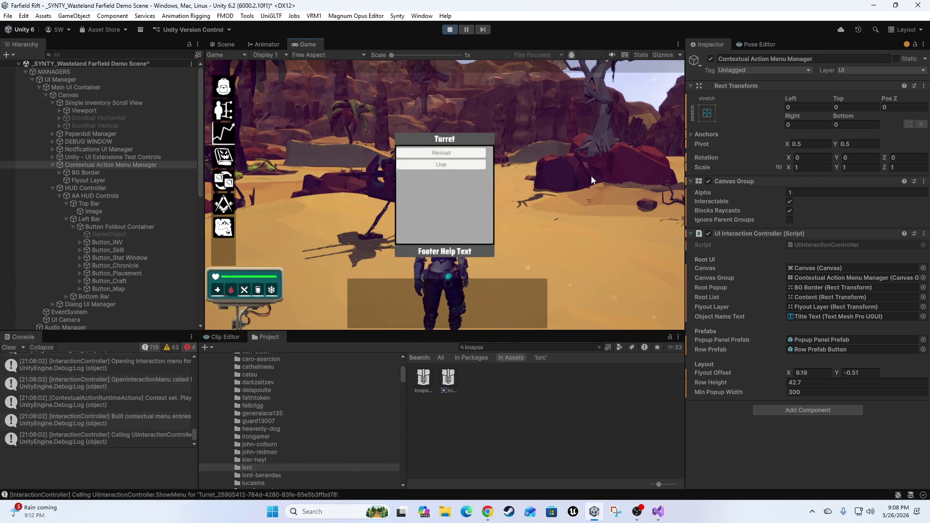
# Try a Row Height of 10, then settle on 50, reopening the turret menu to check spacing
pyautogui.click(816, 383)
pyautogui.write('10')
pyautogui.click(453, 166)
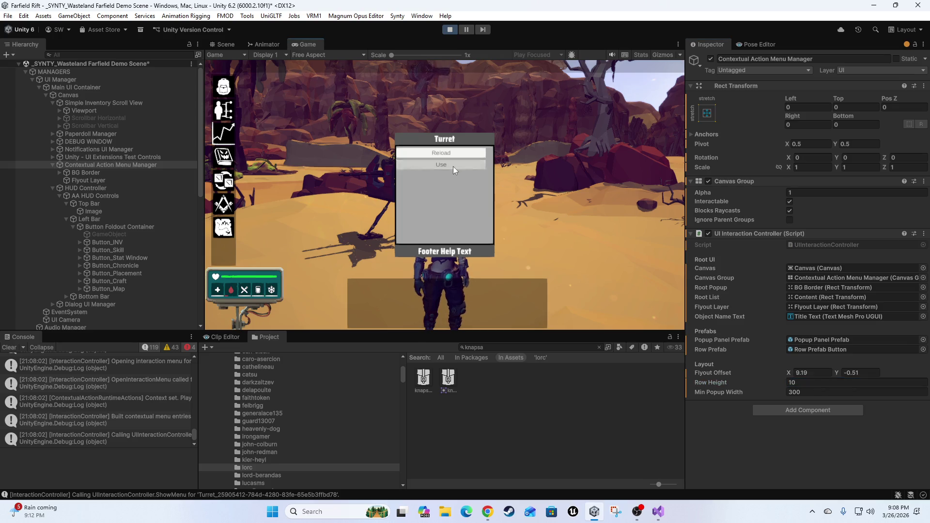
pyautogui.click(380, 168)
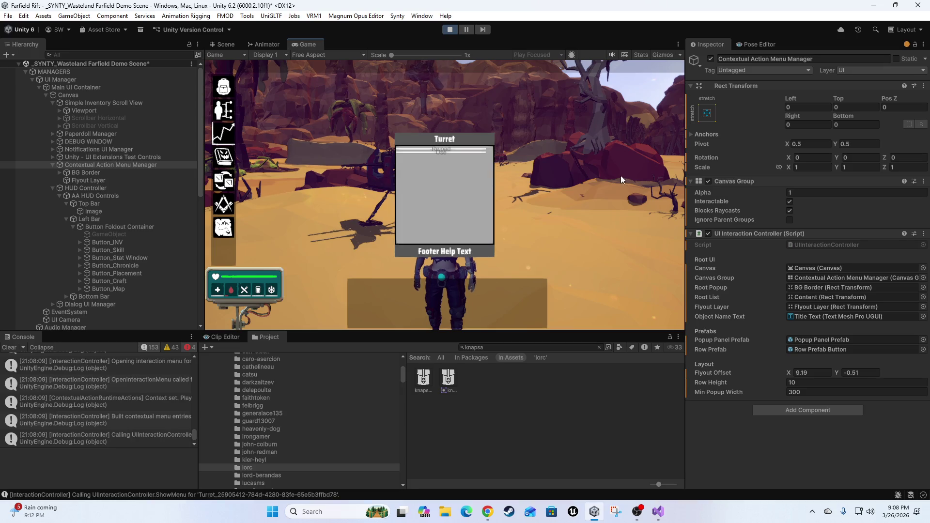
pyautogui.click(840, 382)
pyautogui.write('50')
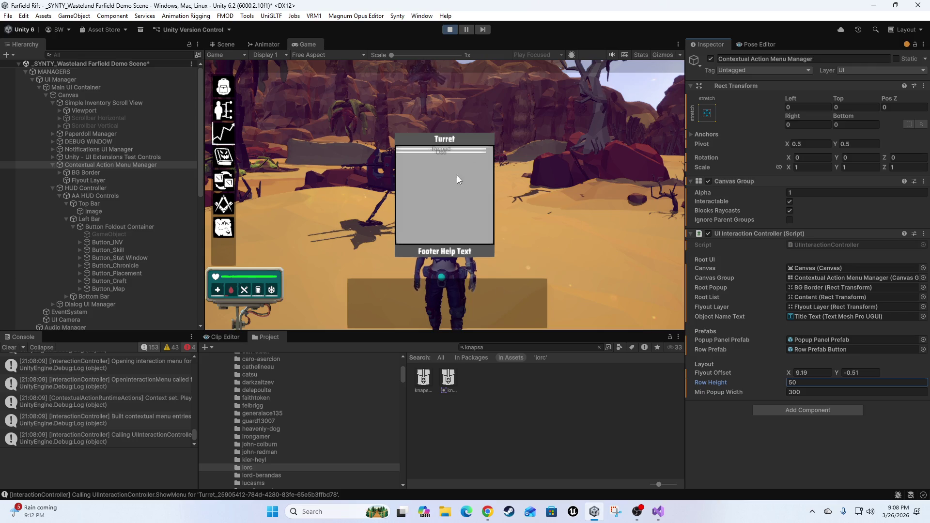
pyautogui.click(432, 150)
pyautogui.click(436, 152)
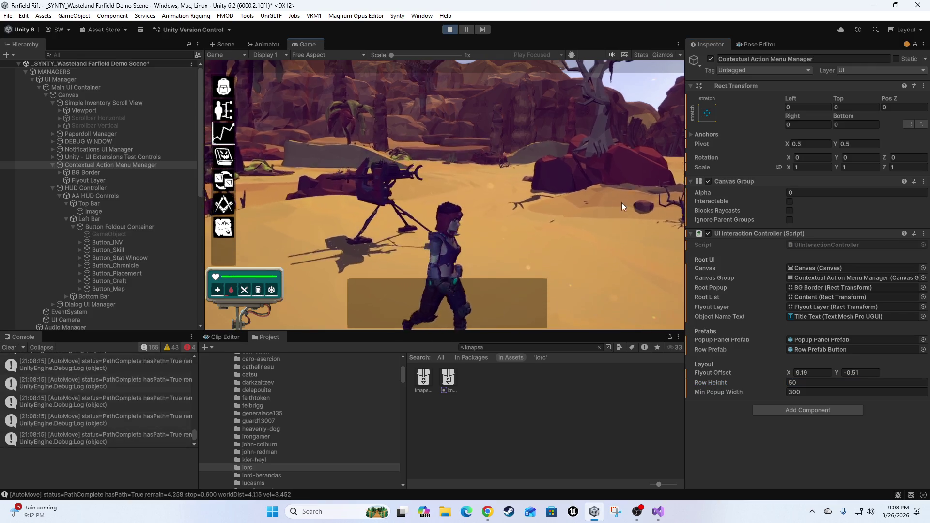
pyautogui.click(372, 177)
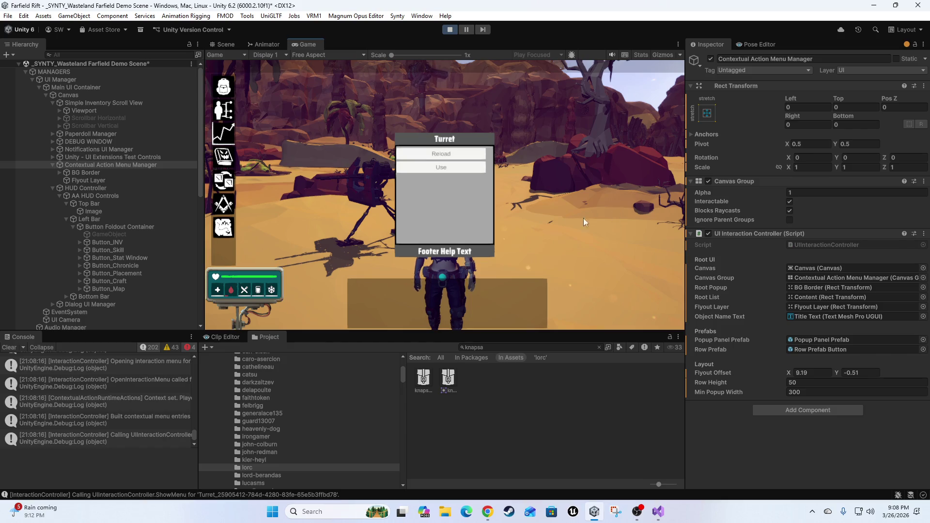
# Reset the Flyout Offset to X 0, Y 0 and reopen the turret menu to check the layout
pyautogui.click(817, 372)
pyautogui.press('BackSpace')
pyautogui.press('BackSpace')
pyautogui.press('BackSpace')
pyautogui.write('0')
pyautogui.press('Tab')
pyautogui.write('0')
pyautogui.press('Tab')
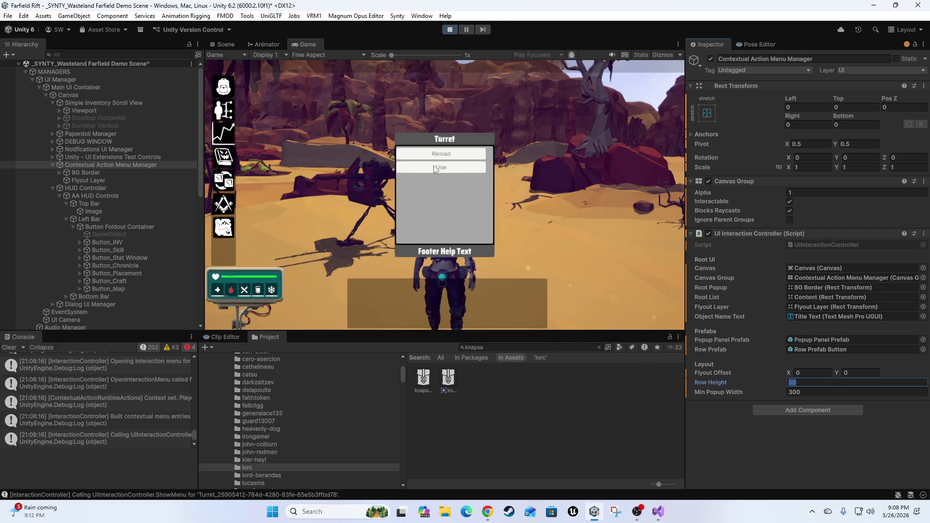
pyautogui.click(434, 166)
pyautogui.click(384, 164)
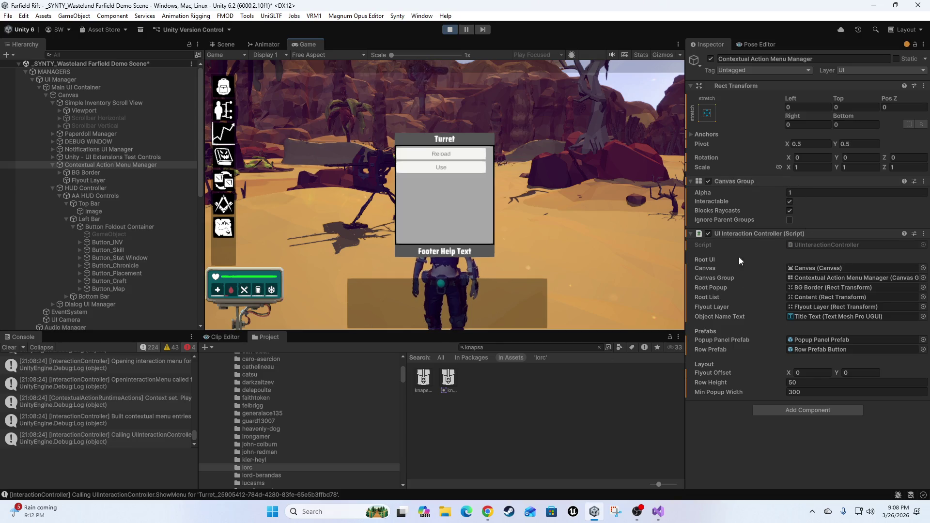
# Close the turret menu, talk to the nearby NPC, end the conversation, and head back toward the turret
pyautogui.rightClick(606, 198)
pyautogui.click(589, 205)
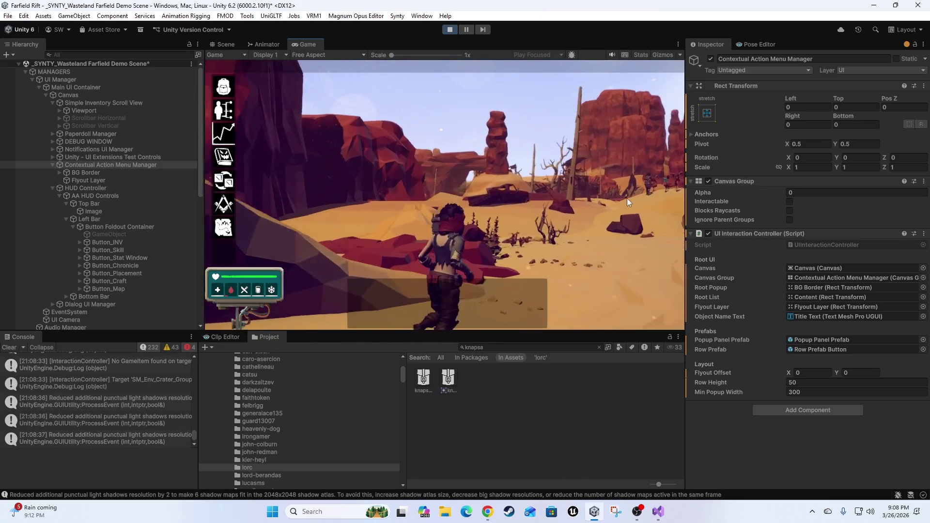
pyautogui.click(638, 178)
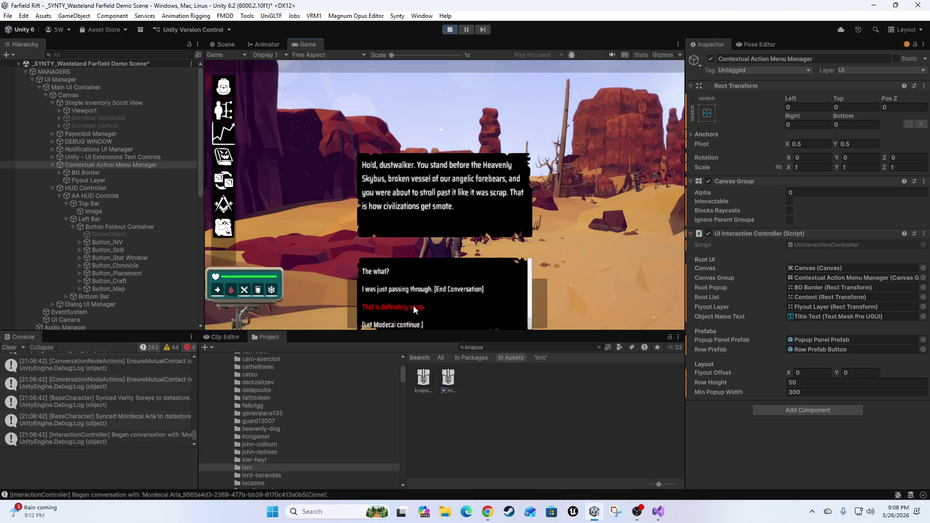
pyautogui.click(408, 293)
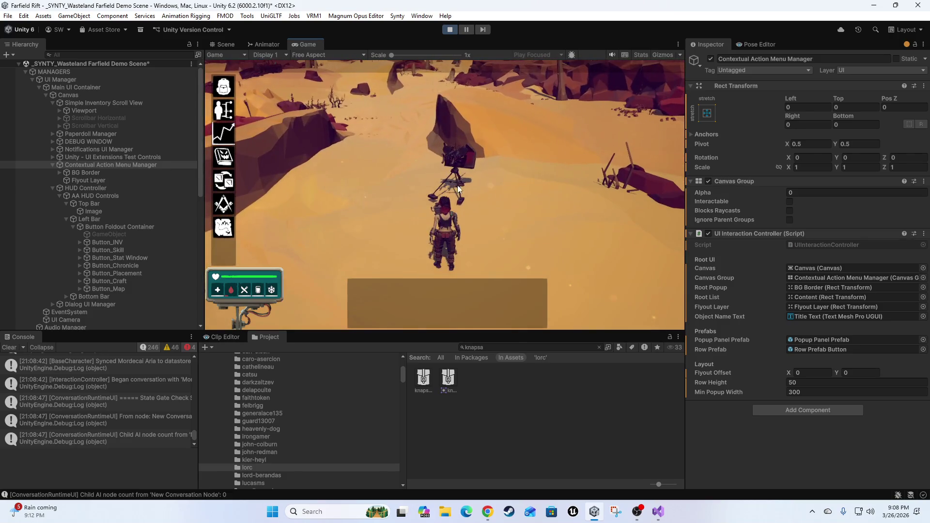
pyautogui.rightClick(552, 216)
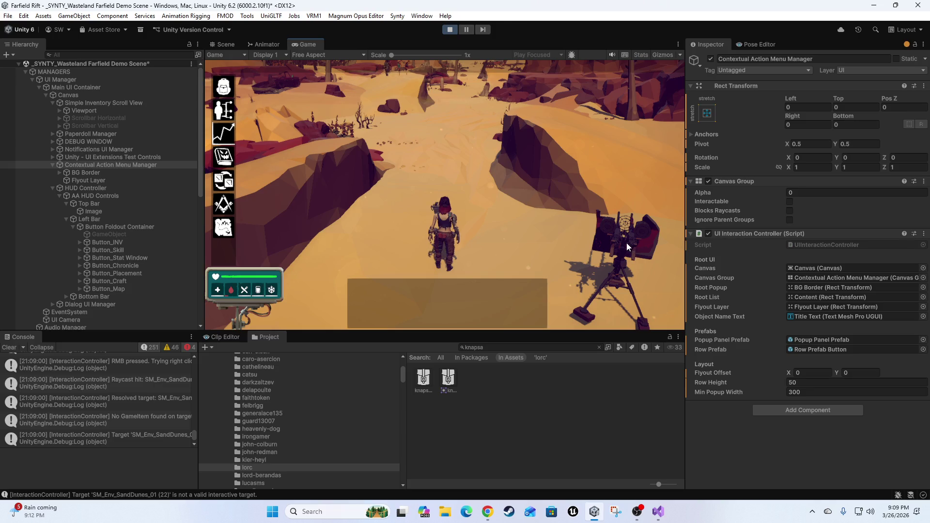
# Move DEBUG WINDOW to the end of Canvas's children in the Hierarchy
pyautogui.rightClick(626, 243)
pyautogui.press('`')
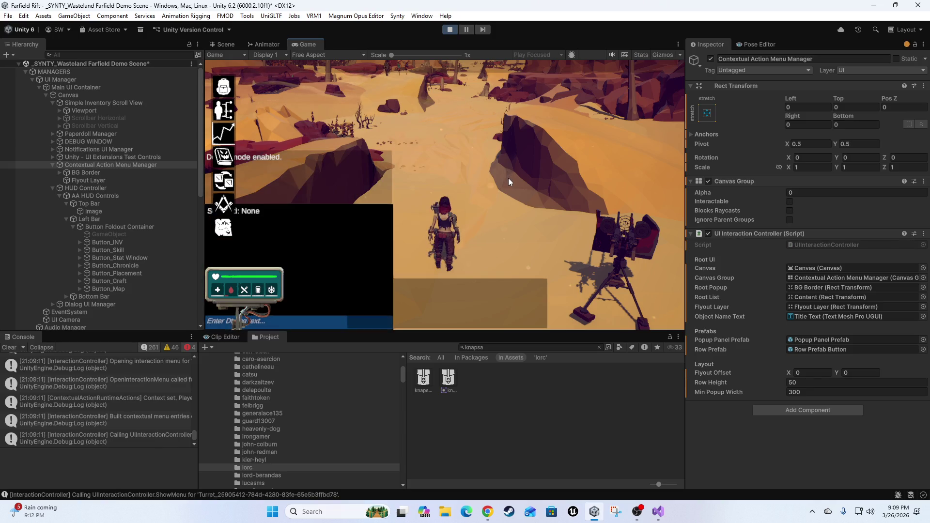
pyautogui.press('`')
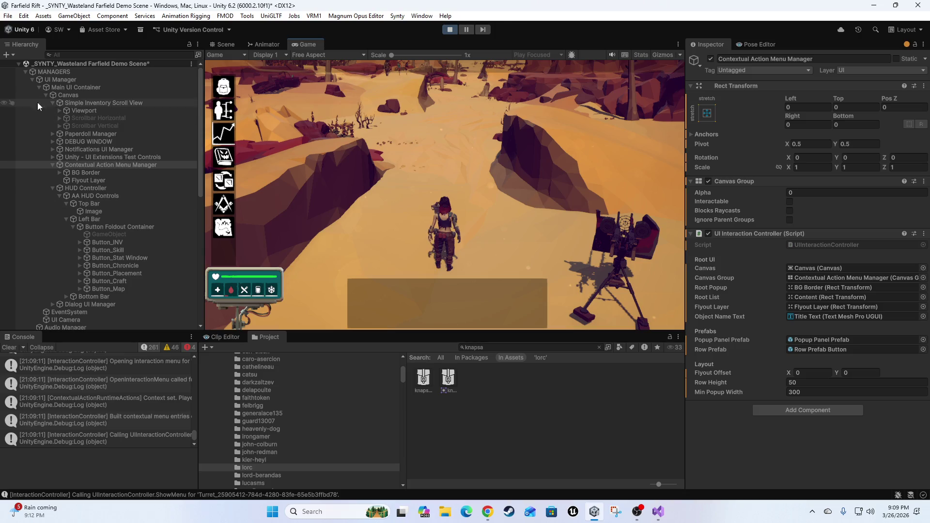
pyautogui.click(52, 166)
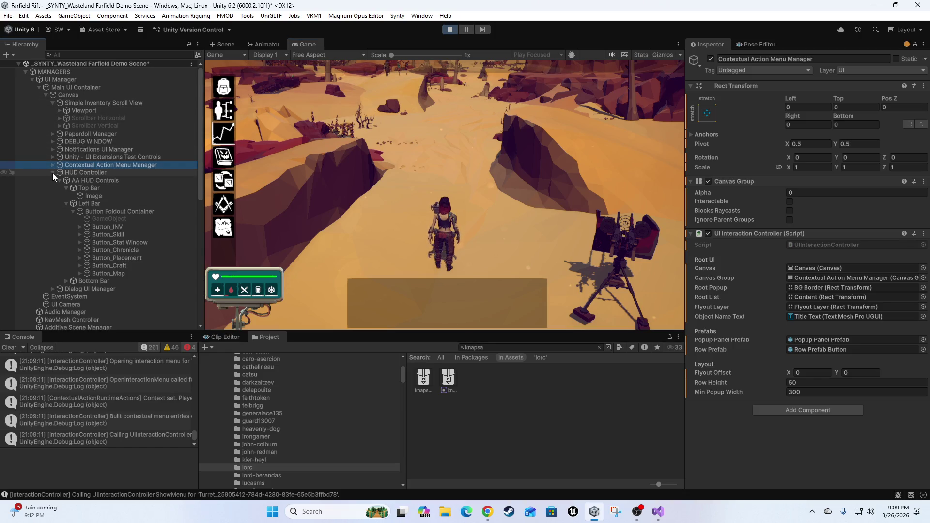
pyautogui.click(52, 173)
pyautogui.moveTo(71, 140); pyautogui.dragTo(80, 183)
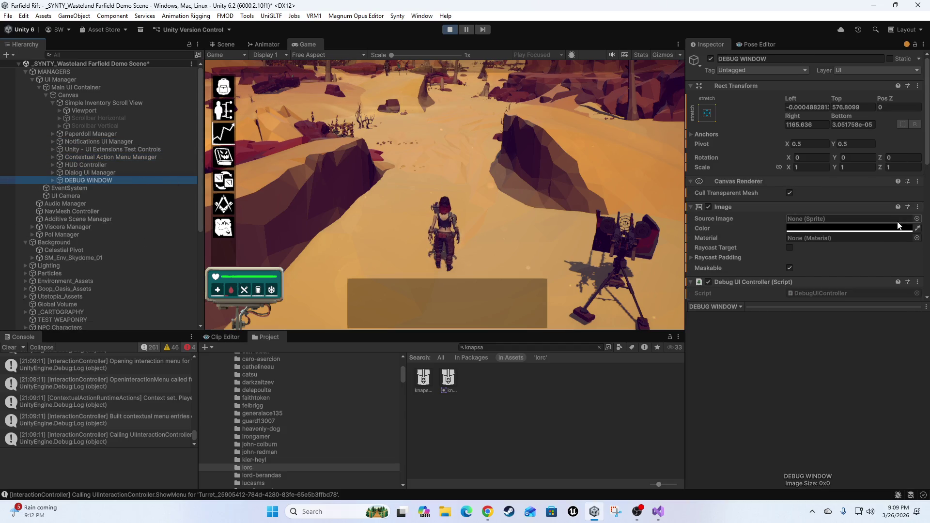
pyautogui.scroll(-6, 768, 257)
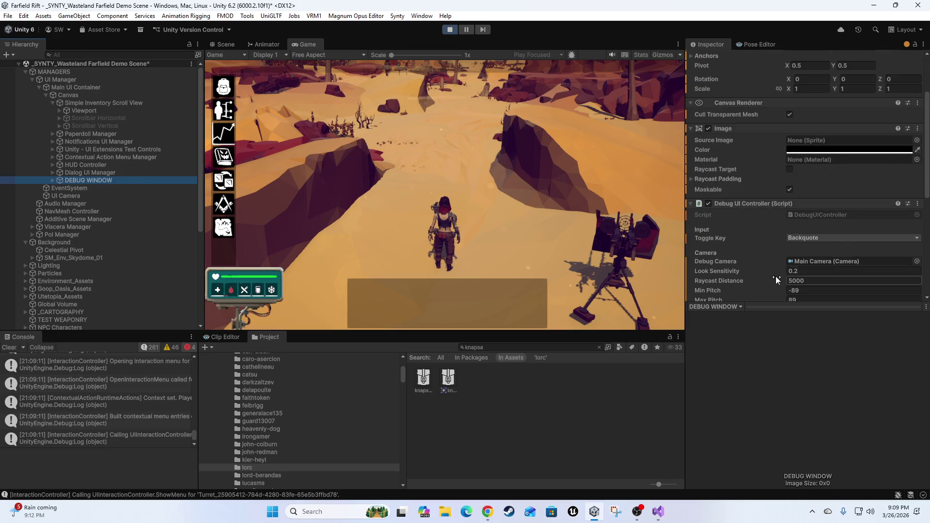
pyautogui.click(495, 175)
# Test the in-game debug console by typing 'asdasdads' and 'deii' and submitting a command
pyautogui.press('`')
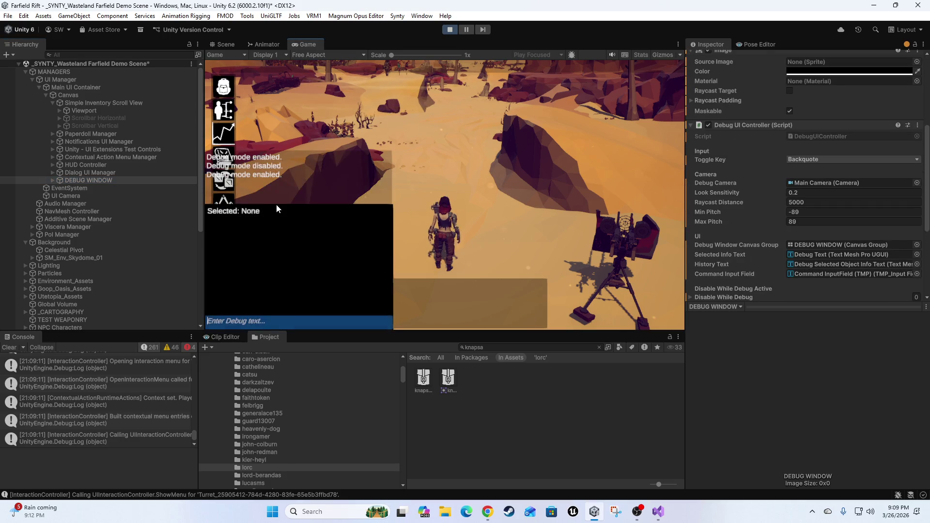
pyautogui.click(278, 322)
pyautogui.write('asdasdads')
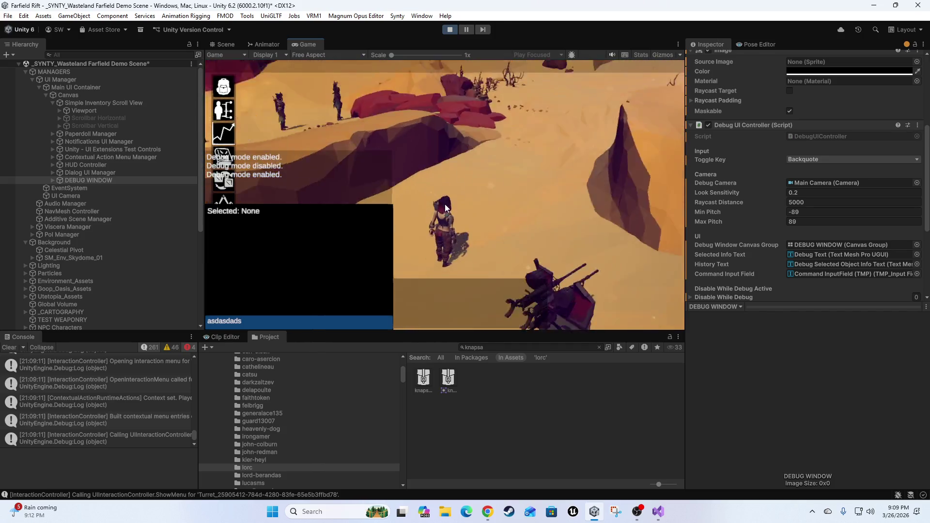
pyautogui.doubleClick(292, 320)
pyautogui.write('de')
pyautogui.write('ii')
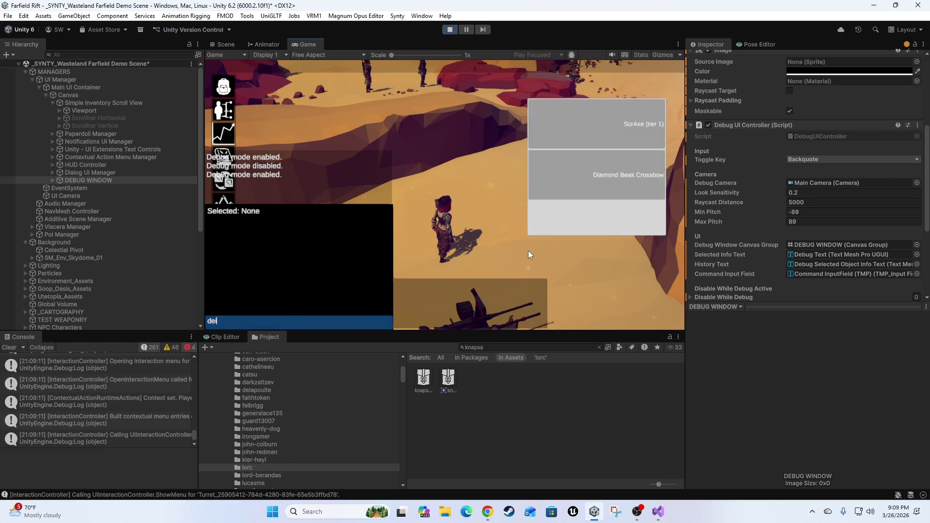
pyautogui.press('Return')
pyautogui.write('asdasdads')
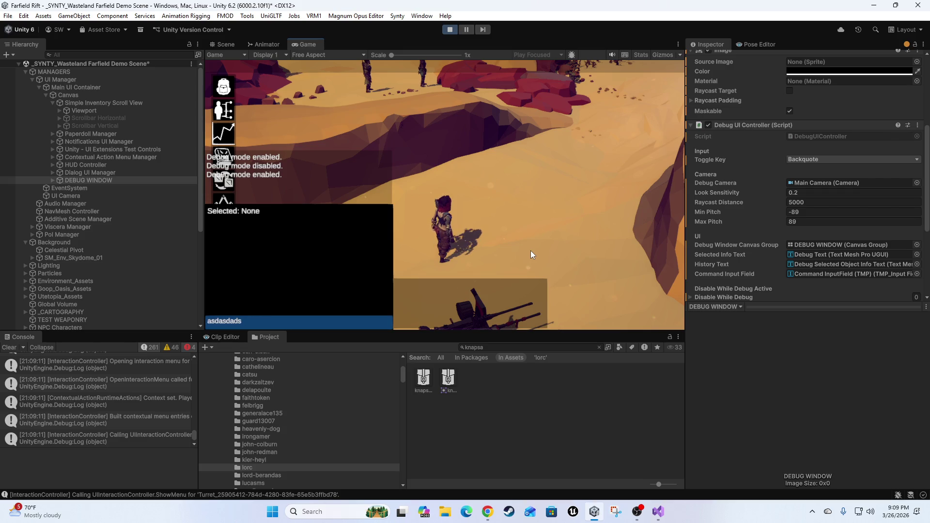
pyautogui.press('`')
# Run across the sand toward the red rocks, then try a 'give' command in the debug console
pyautogui.press('w')
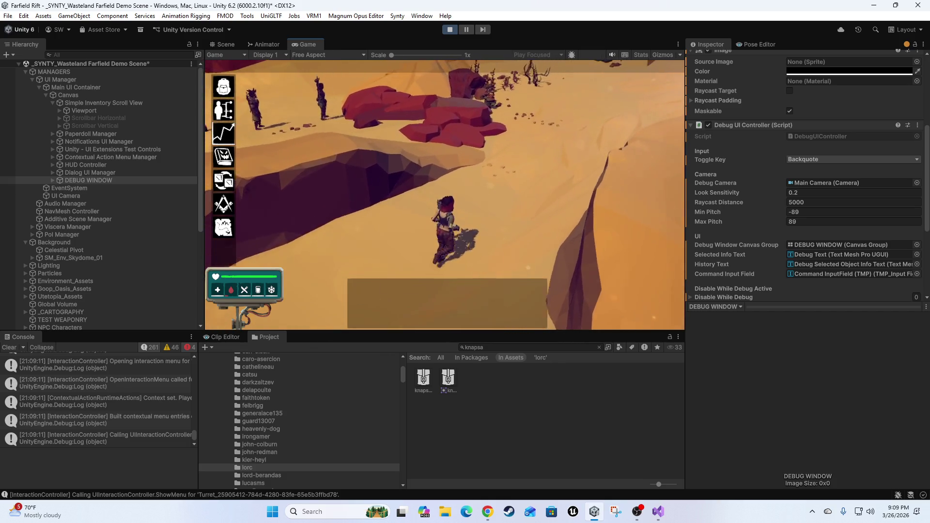
pyautogui.press('w')
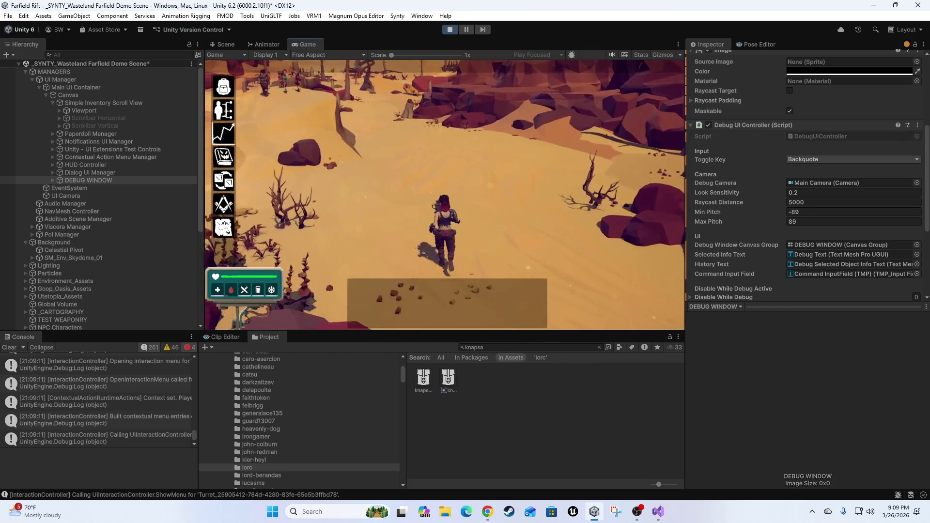
pyautogui.press('w')
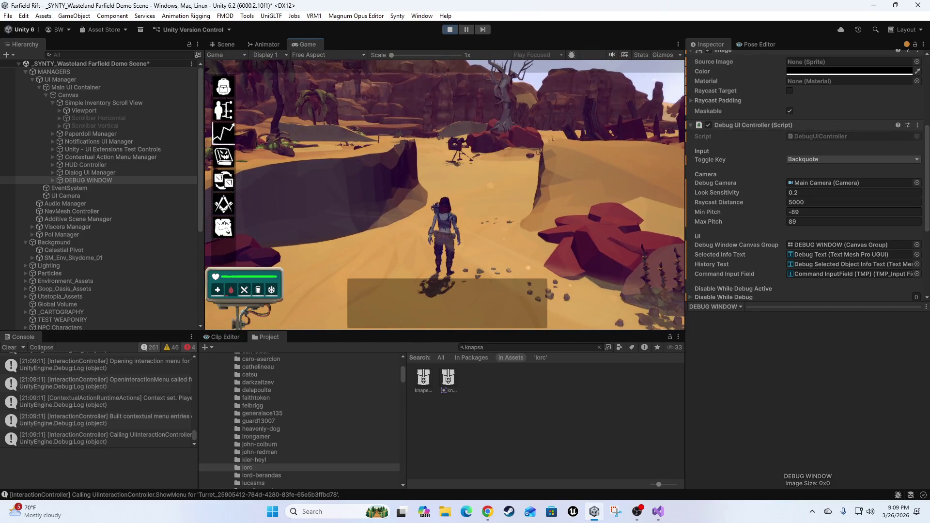
pyautogui.press('`')
pyautogui.write('gl')
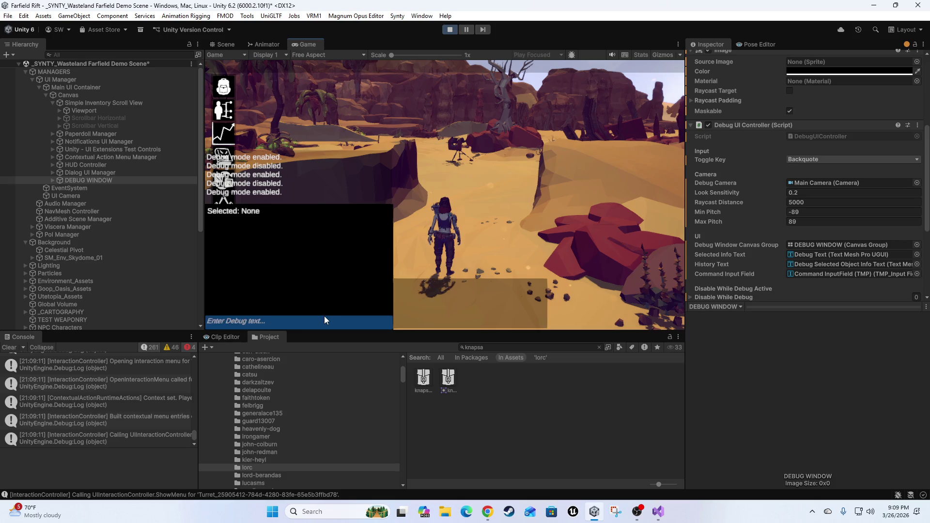
pyautogui.press('BackSpace')
pyautogui.write('ive')
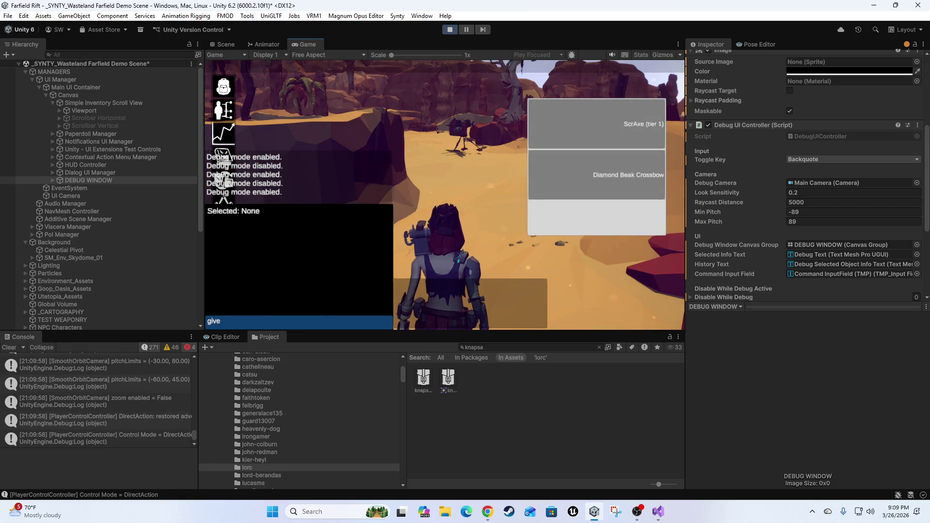
pyautogui.press('Return')
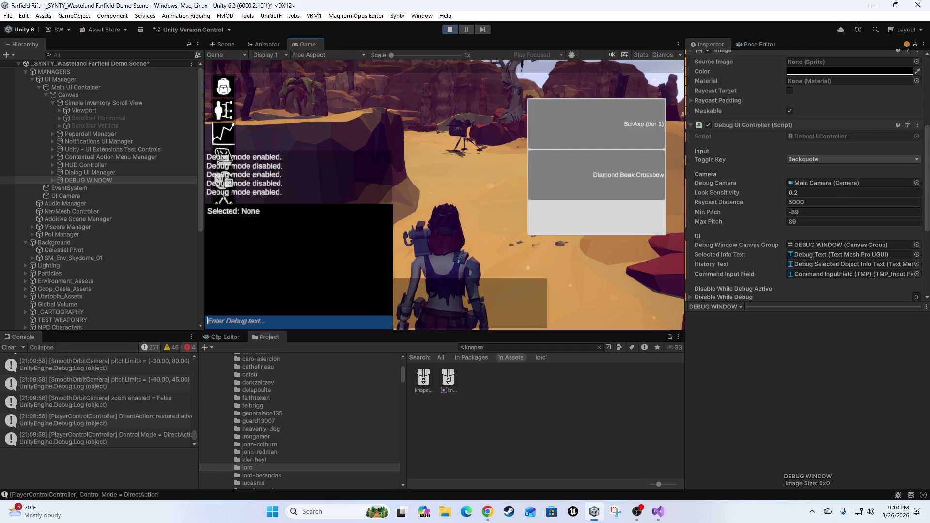
pyautogui.press('`')
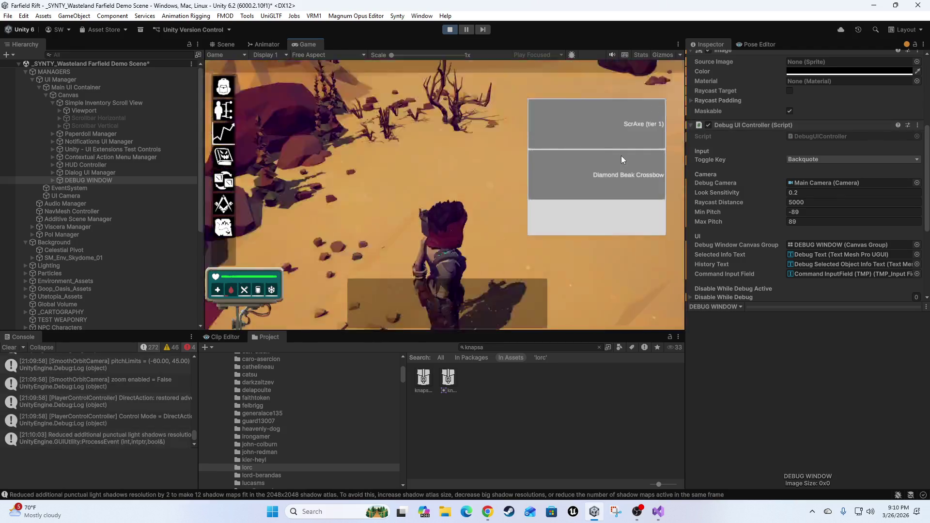
# Switch to the top-down command camera, return to third-person control, and maximize the Game view with Shift+Space
pyautogui.press('`')
pyautogui.press('`')
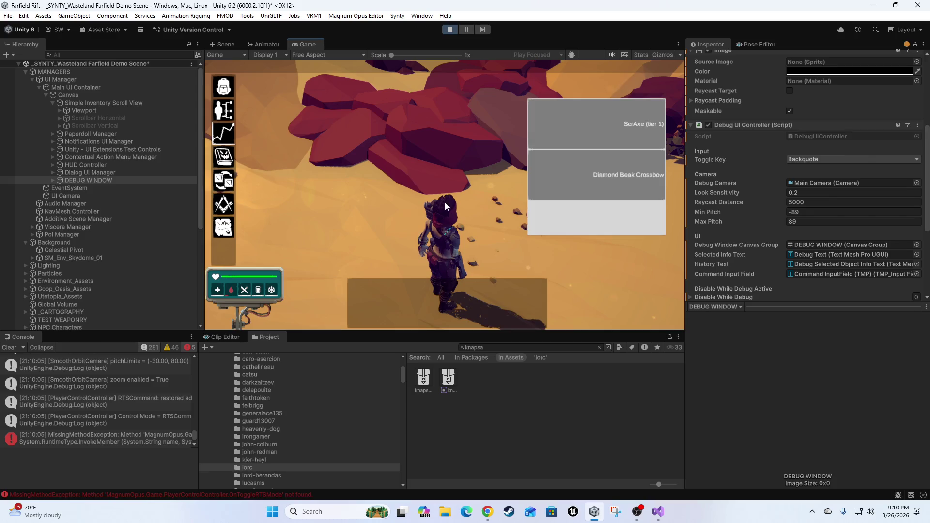
pyautogui.press('`')
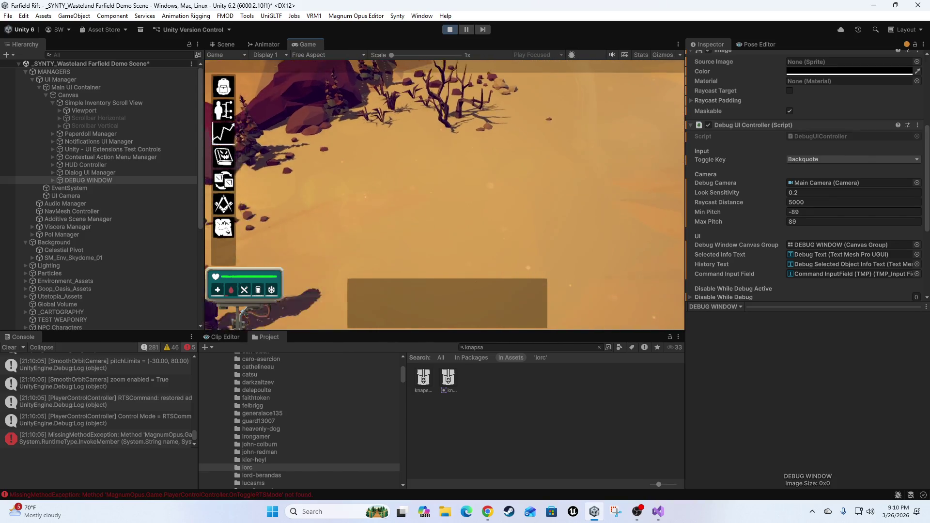
pyautogui.press('Tab')
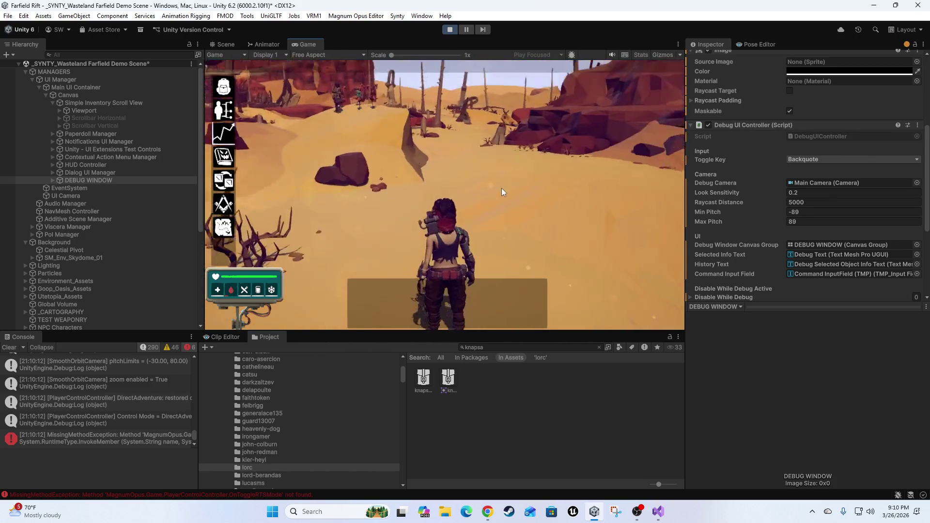
pyautogui.hotkey('shift', 'space')
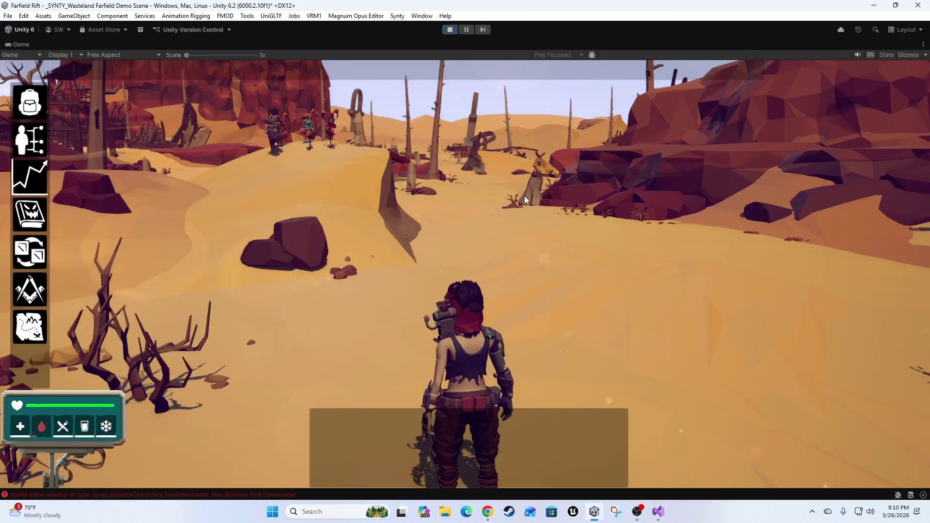
# Run the character through the canyon, past the dead tree and red rocks, to the two NPCs
pyautogui.press('w')
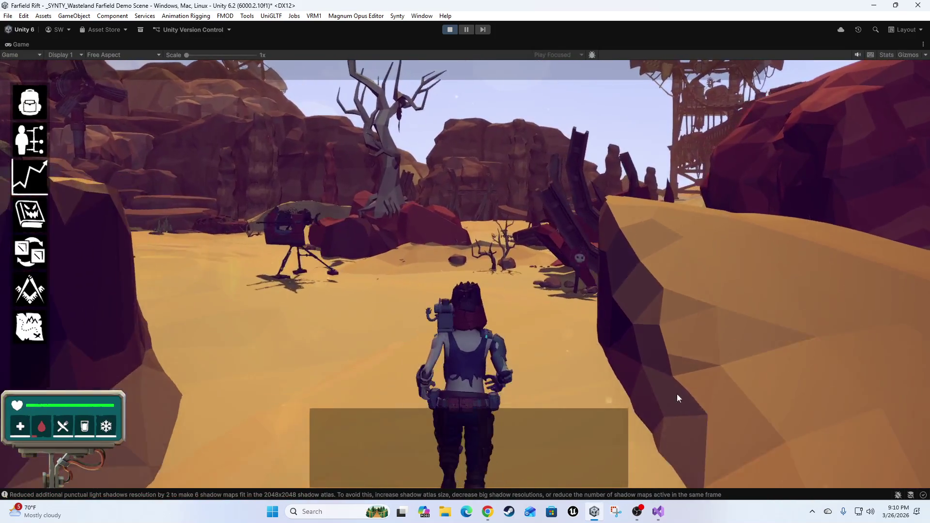
pyautogui.press('w')
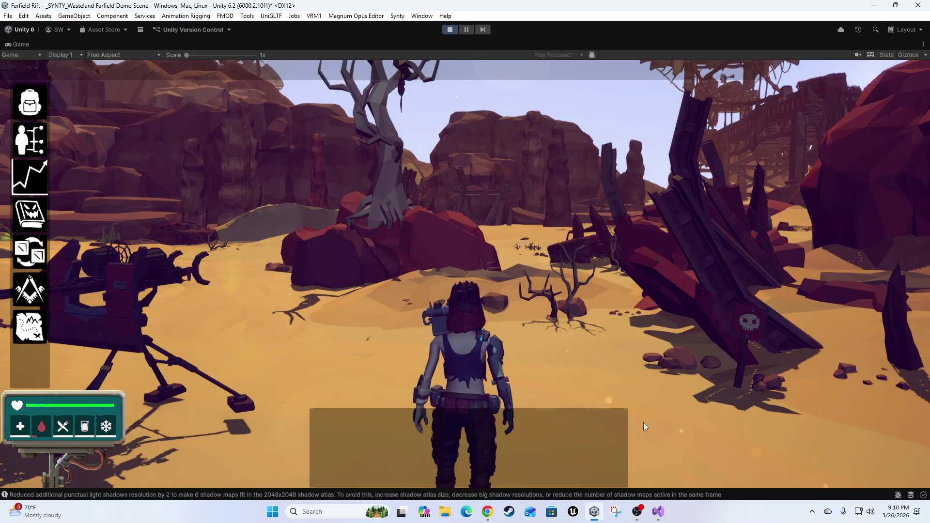
pyautogui.press('w')
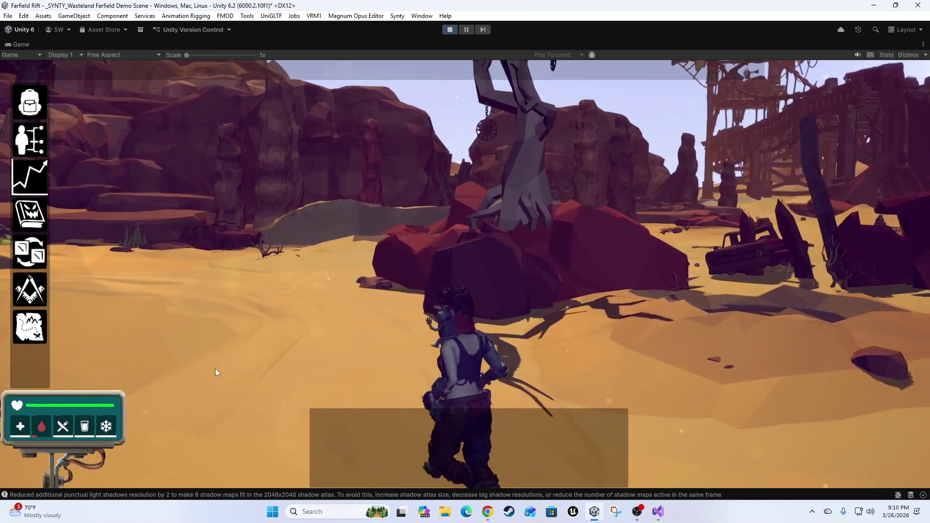
pyautogui.press('w')
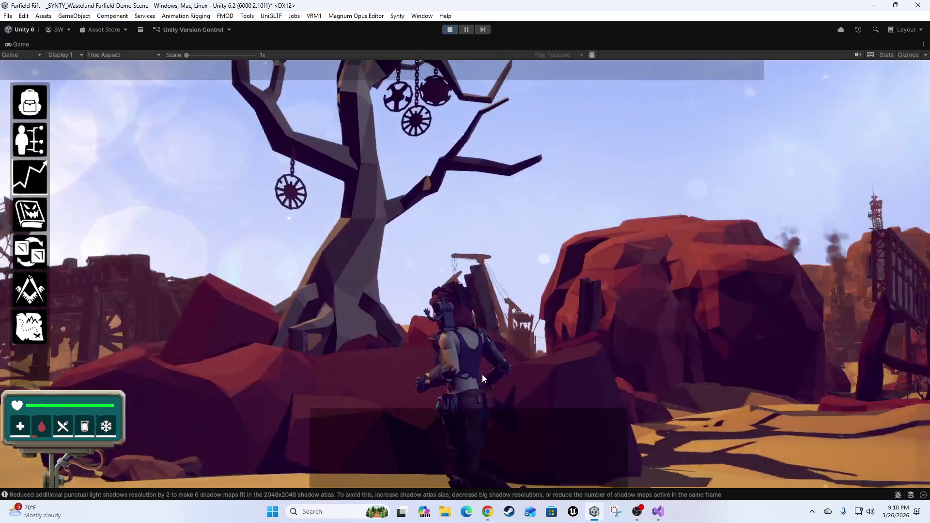
pyautogui.press('w')
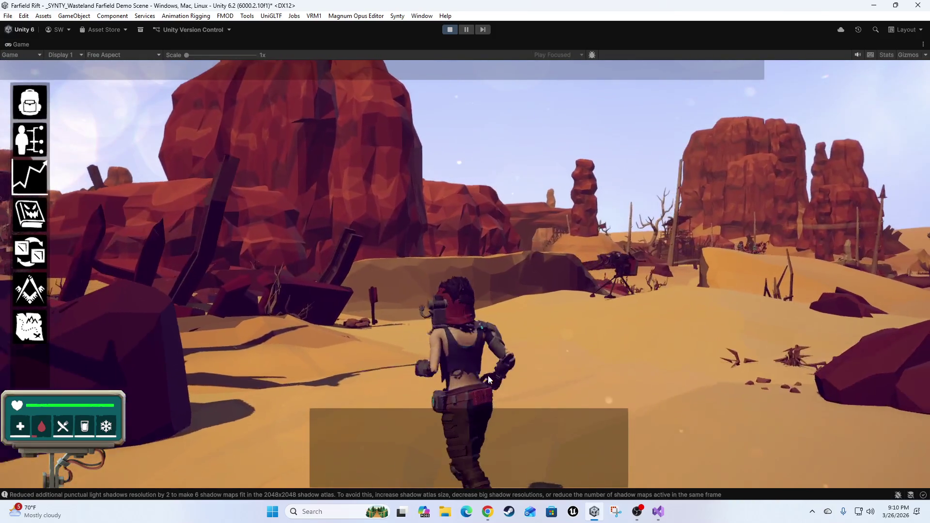
pyautogui.press('w')
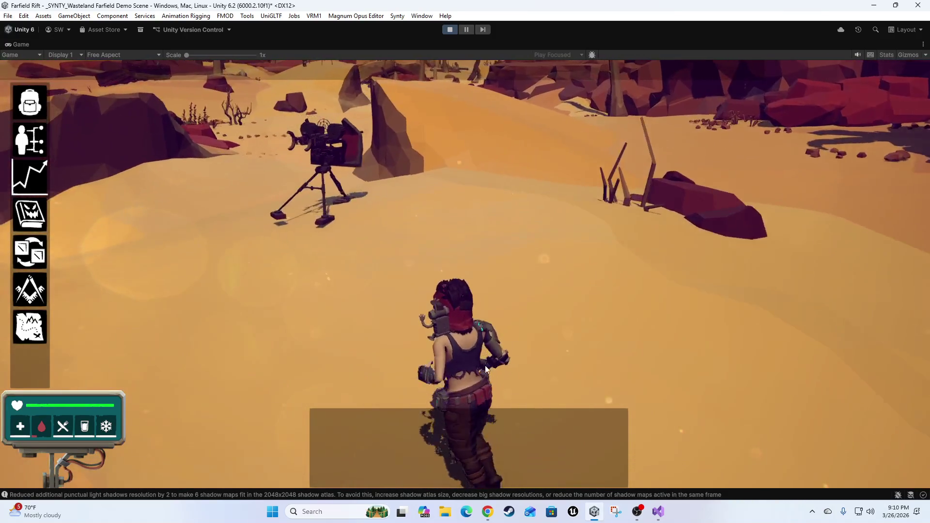
pyautogui.press('w')
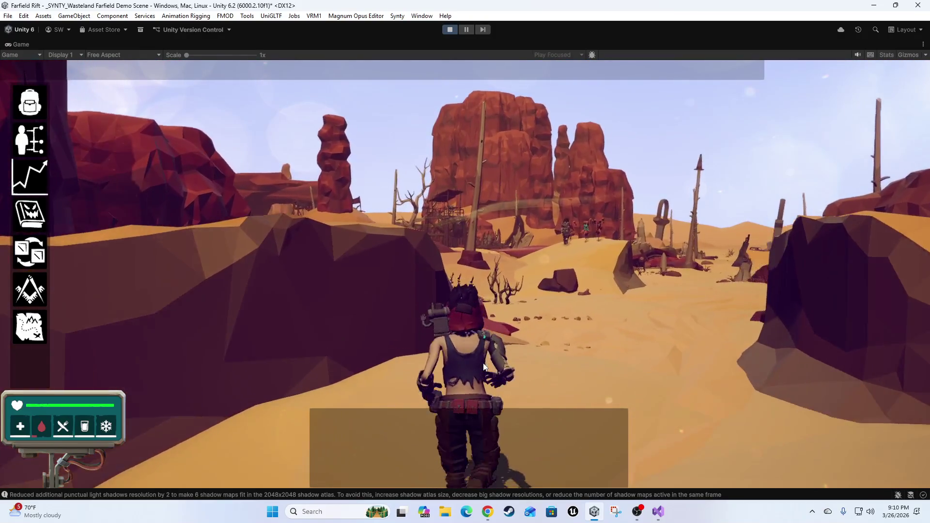
pyautogui.press('w')
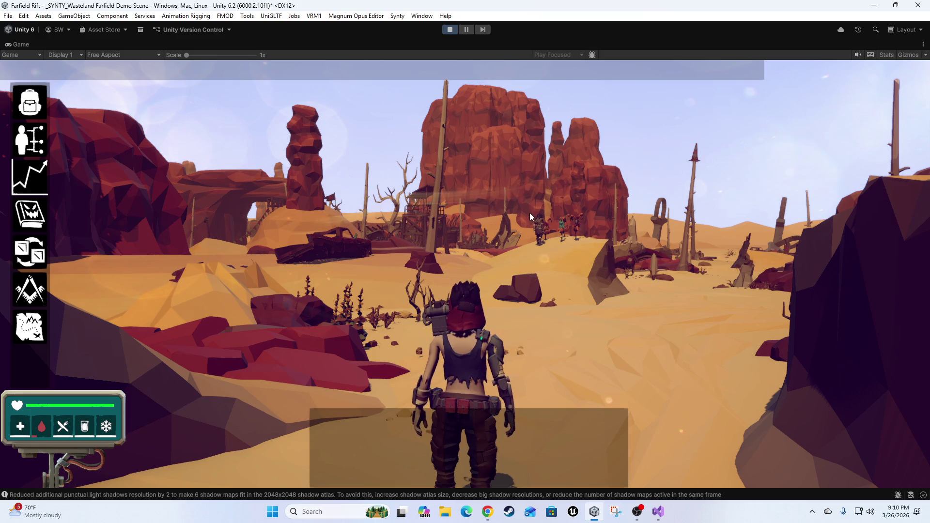
pyautogui.press('w')
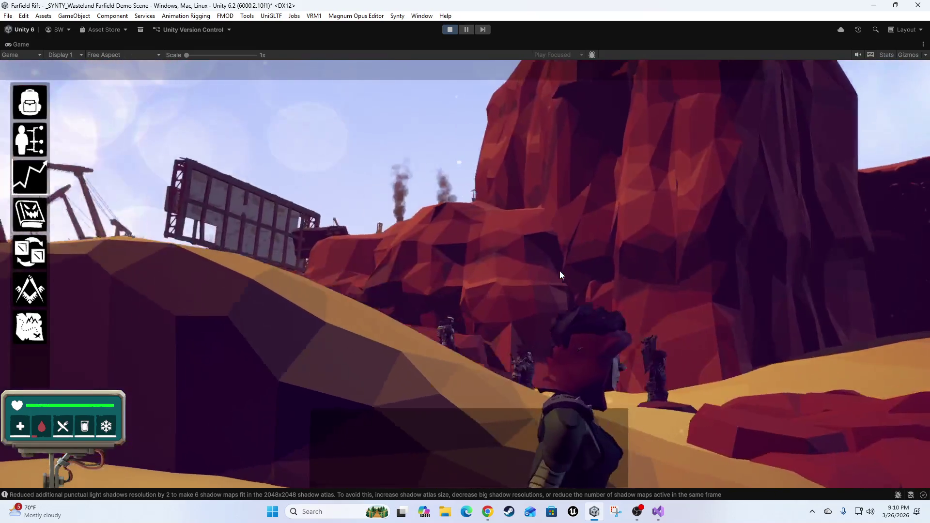
pyautogui.press('w')
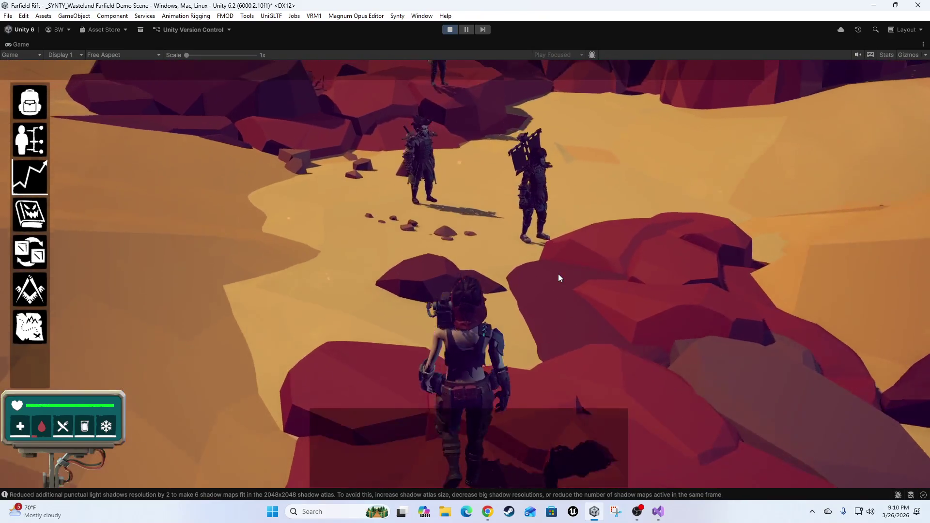
pyautogui.press('w')
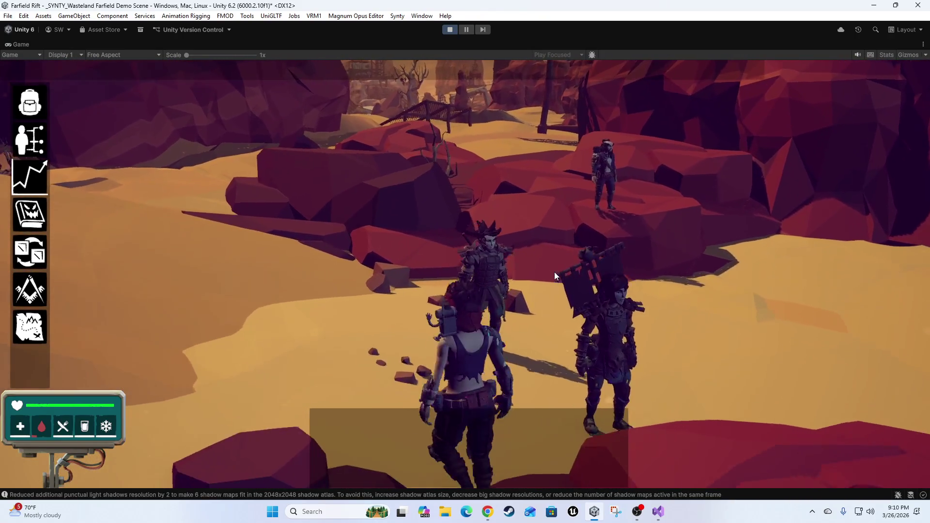
pyautogui.press('w')
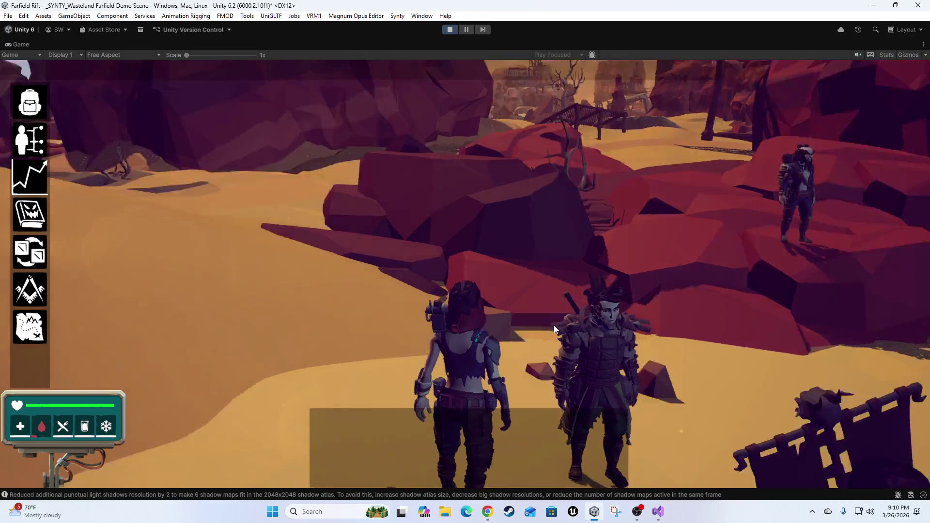
# Follow the sandy path into the settlement, then stop the playtest
pyautogui.press('a')
pyautogui.press('d')
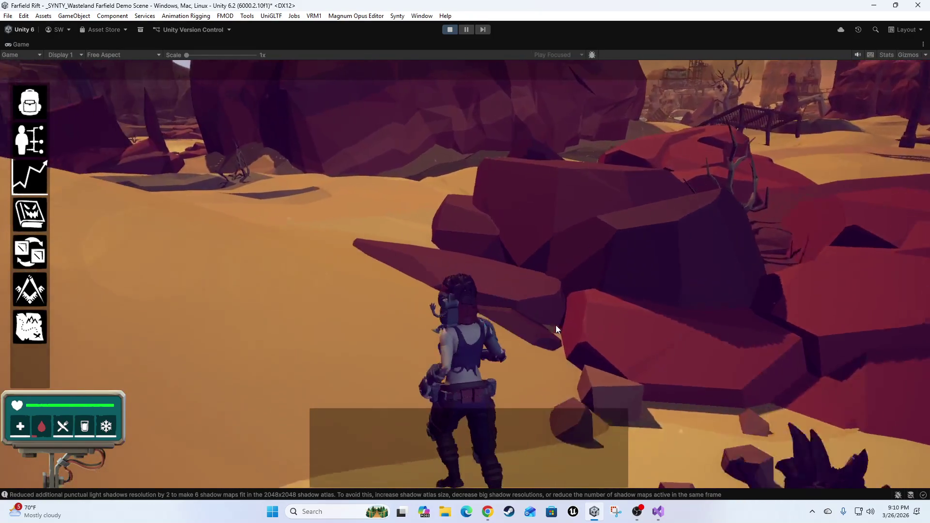
pyautogui.press('a')
pyautogui.press('w')
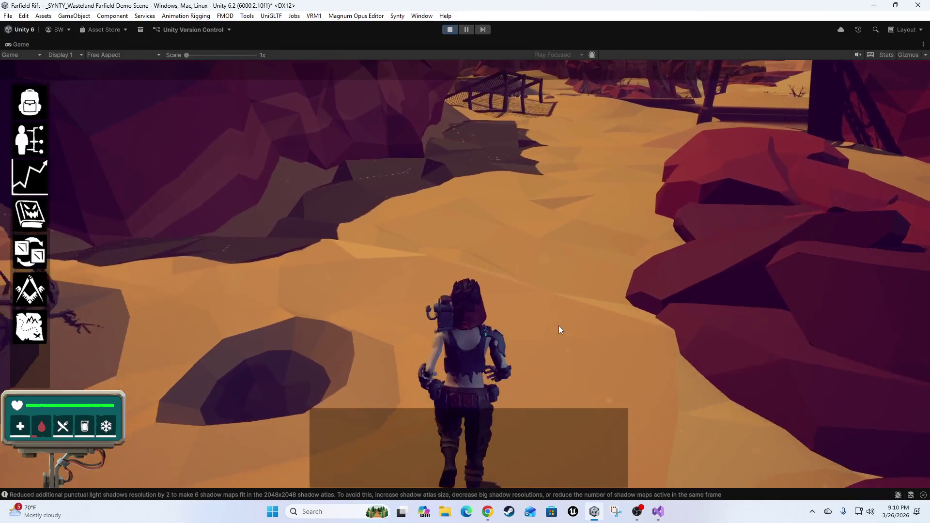
pyautogui.press('w')
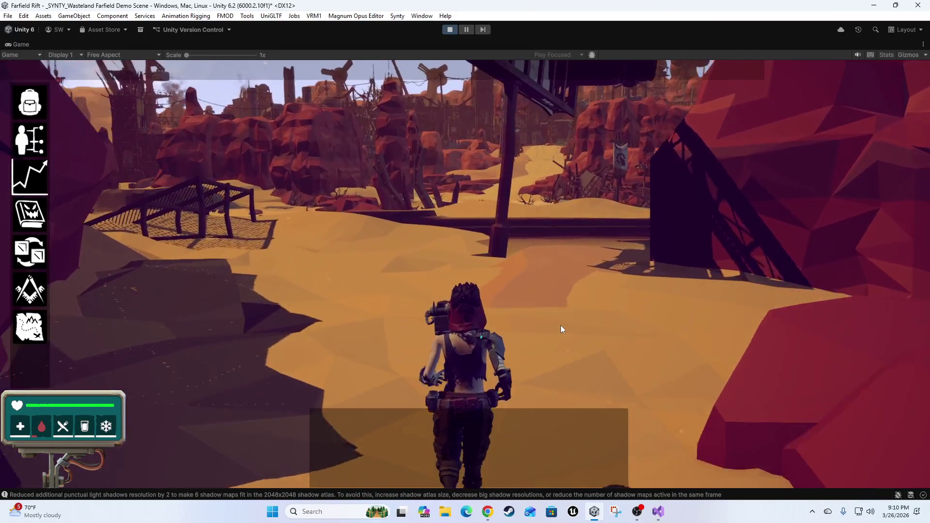
pyautogui.press('w')
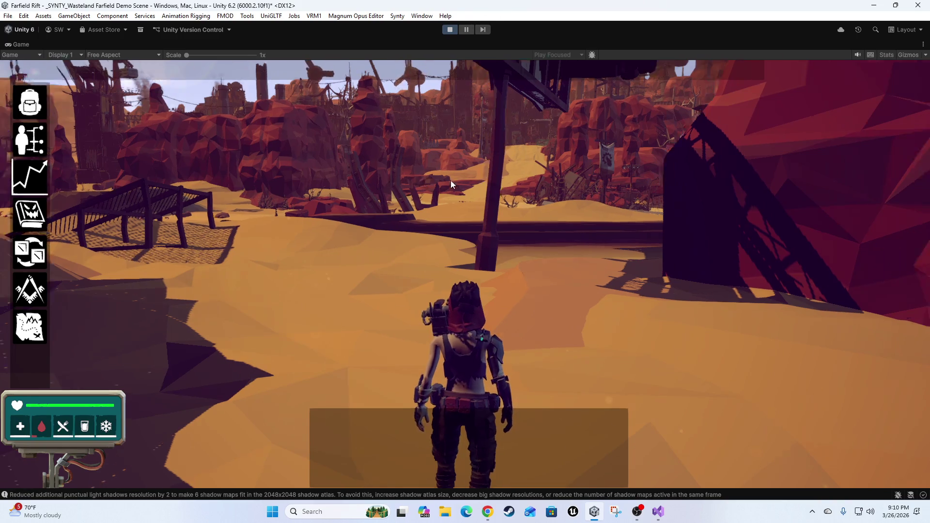
pyautogui.press('d')
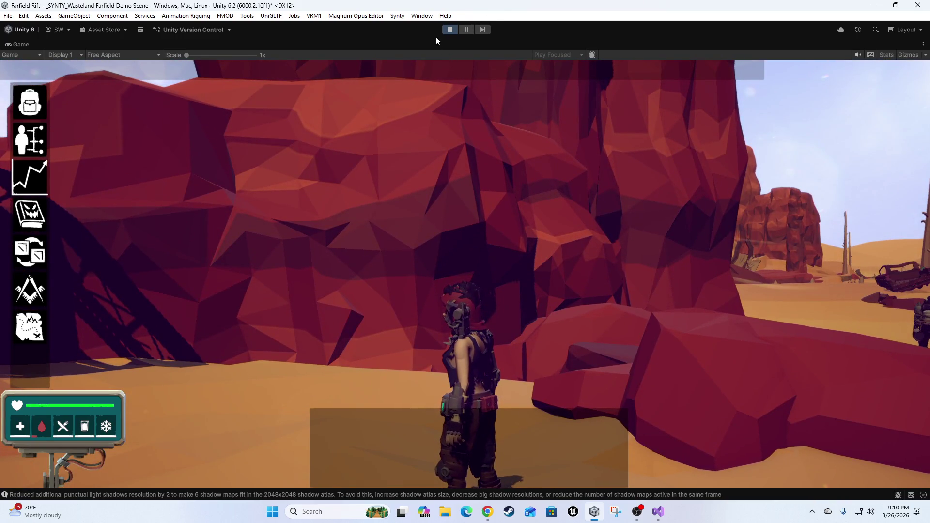
pyautogui.click(449, 29)
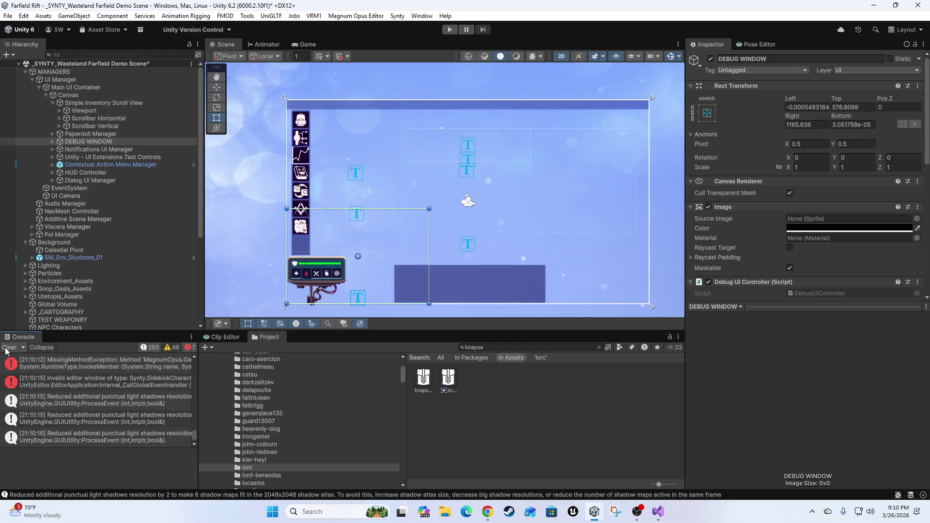
# Clear the Console and switch the Scene view to 3D perspective
pyautogui.click(9, 348)
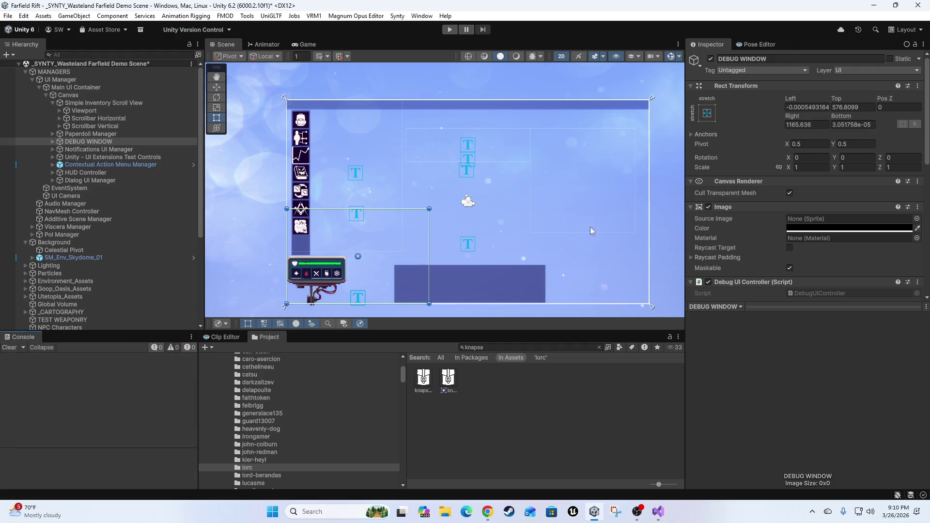
pyautogui.press('2')
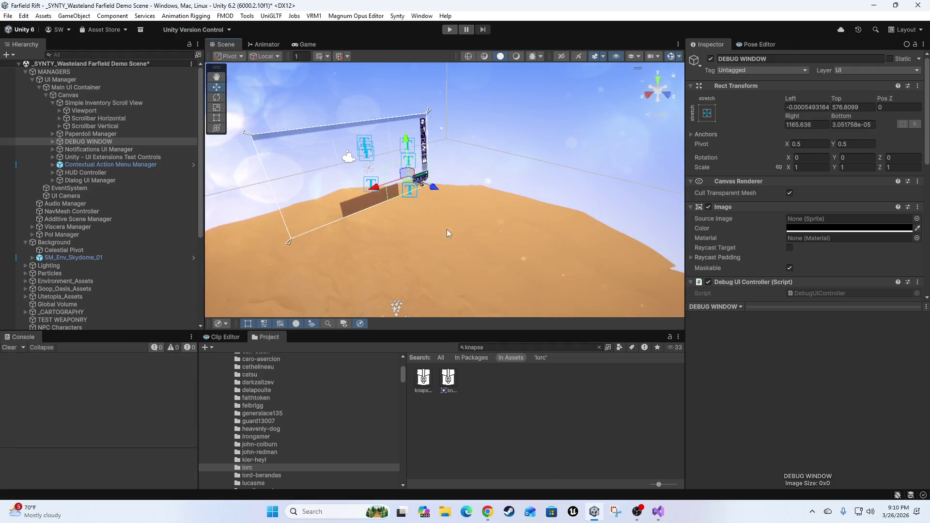
pyautogui.scroll(-5, 97, 291)
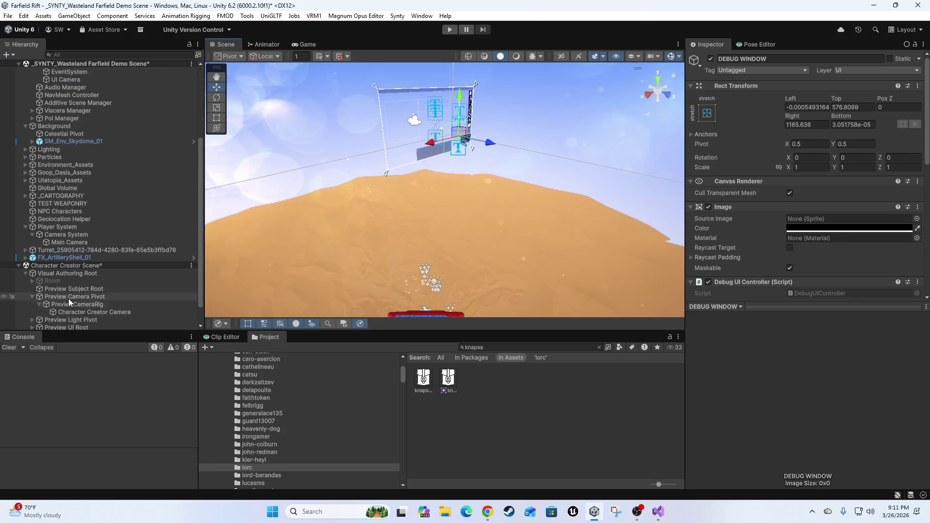
# Open the Magnum Opus Editor, inspect the Humanoid/Human archetype's Shared Avatar field, and close the editor
pyautogui.click(334, 16)
pyautogui.click(338, 38)
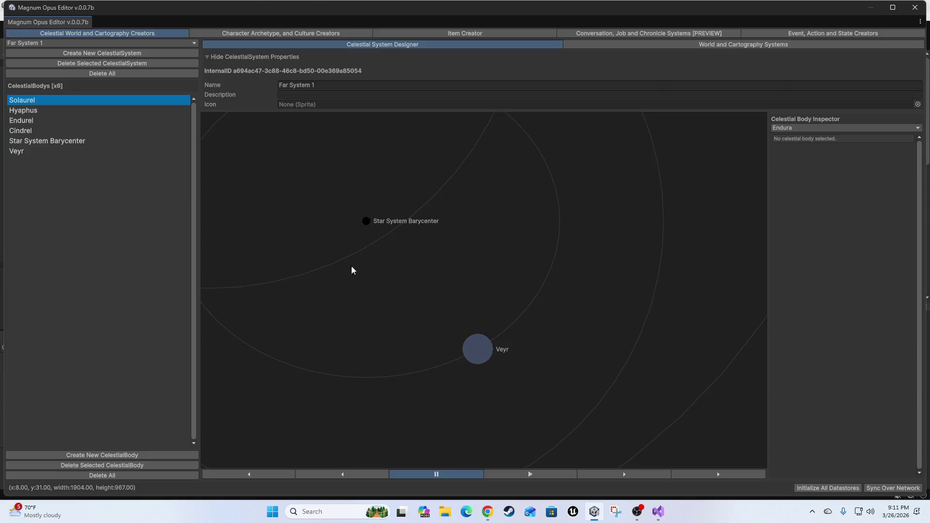
pyautogui.click(295, 33)
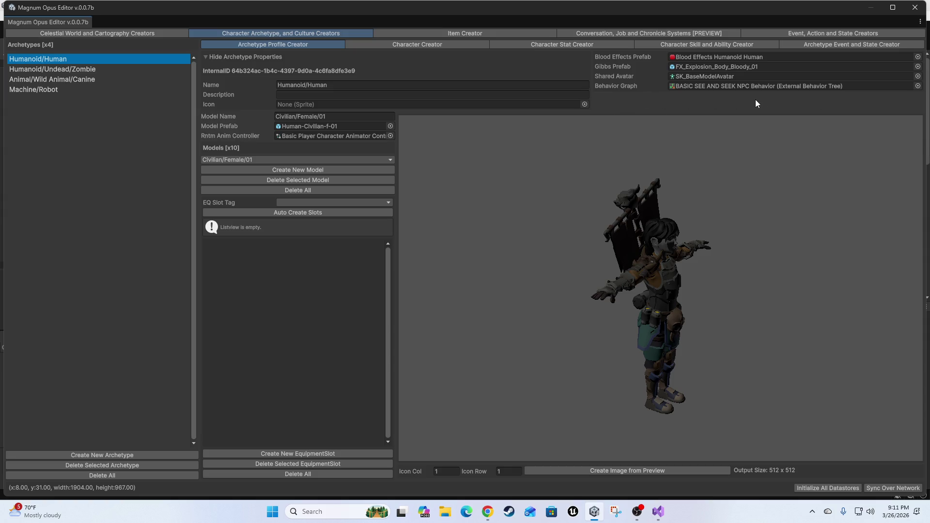
pyautogui.click(687, 78)
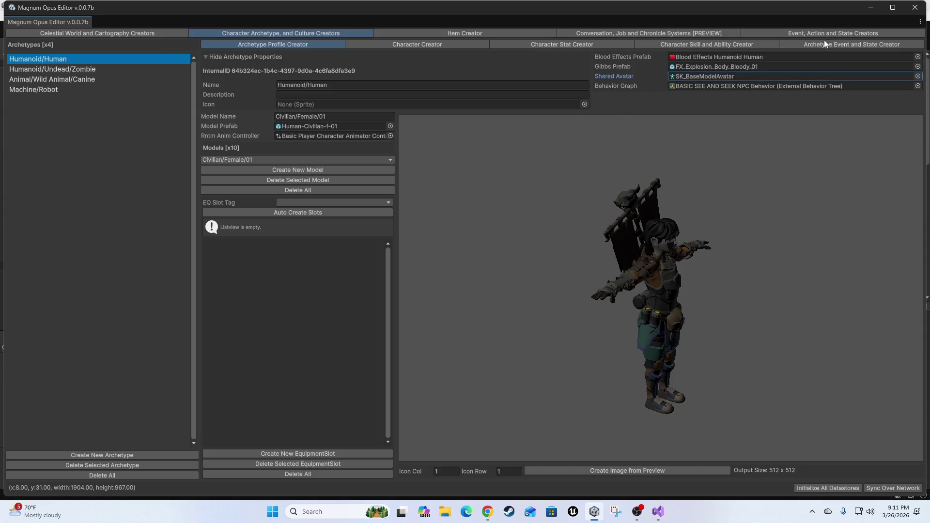
pyautogui.click(911, 11)
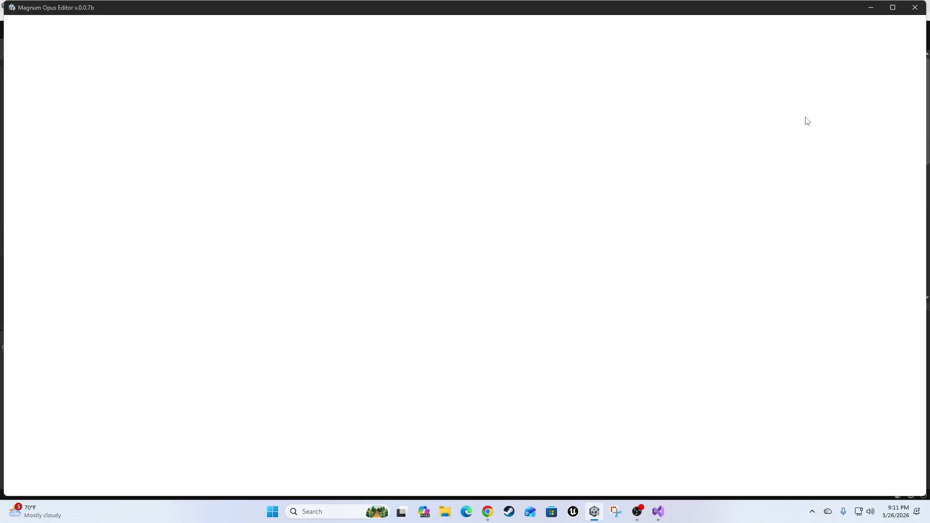
# Switch to Visual Studio, look over the _ikRigPrefab code in Archetype.cs, and open ArchetypeEditor.cs via the 'arche' search
pyautogui.click(659, 511)
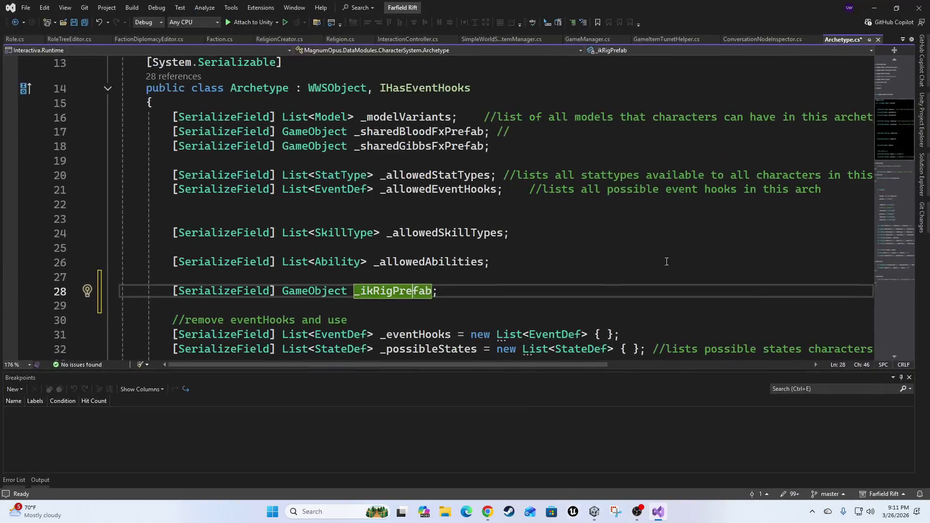
pyautogui.scroll(-14, 605, 270)
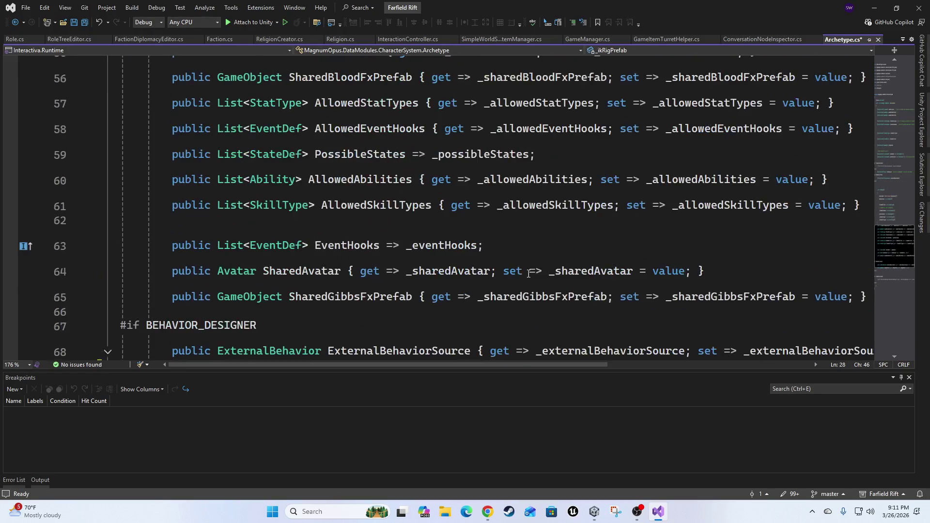
pyautogui.scroll(-1, 528, 273)
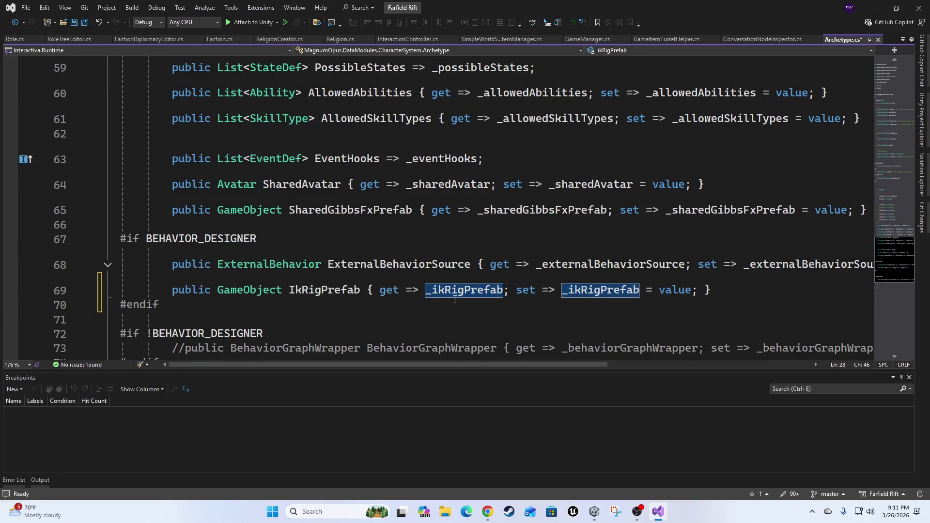
pyautogui.scroll(15, 455, 300)
pyautogui.scroll(-3, 332, 310)
pyautogui.scroll(5, 394, 278)
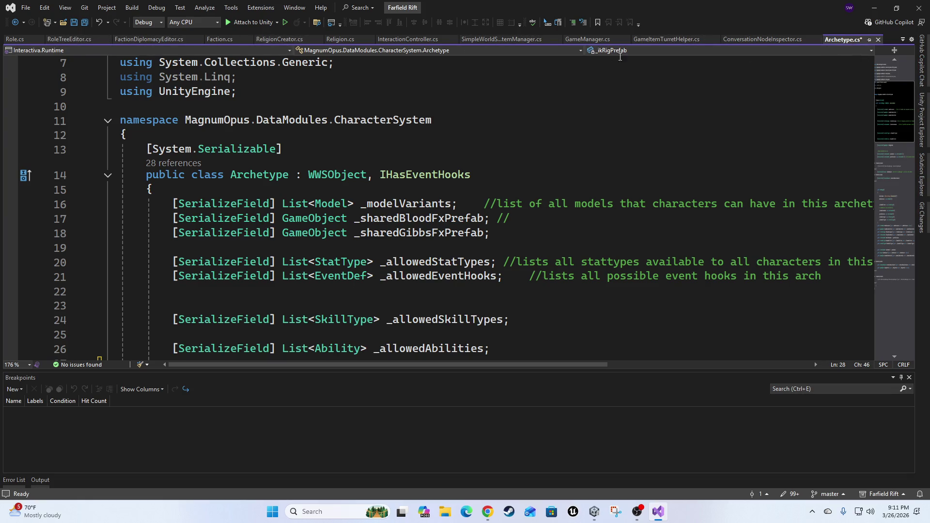
pyautogui.click(922, 174)
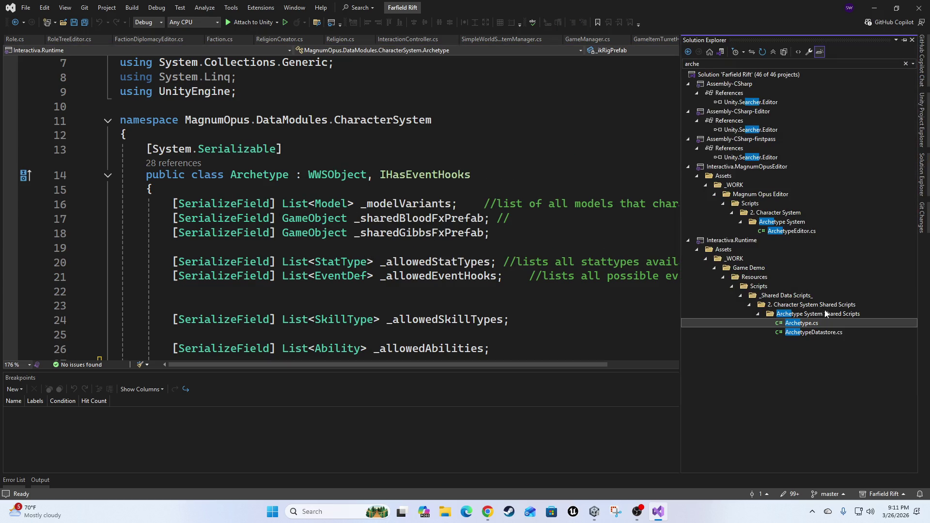
pyautogui.doubleClick(780, 232)
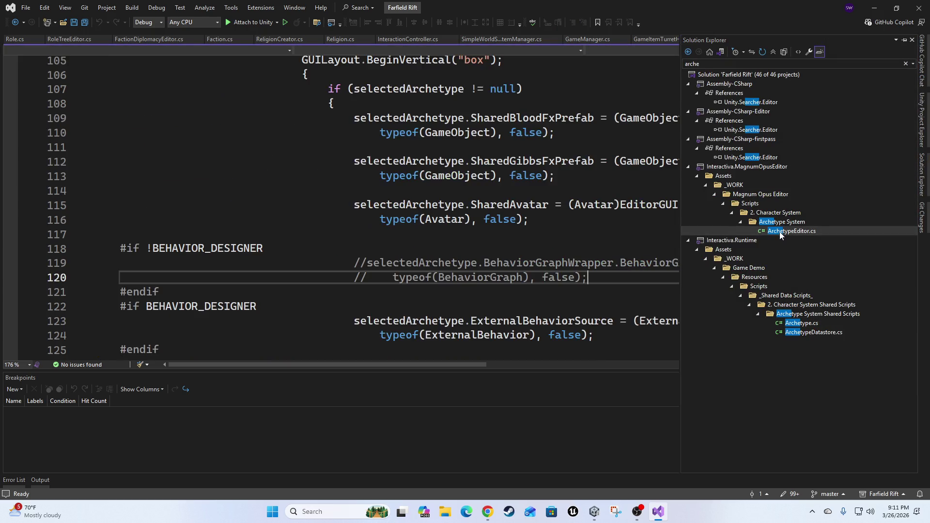
# On a new line 117, start 'selectedArchetype.IkRigPrefab = (GameObject)' using IntelliSense completions
pyautogui.scroll(2, 678, 237)
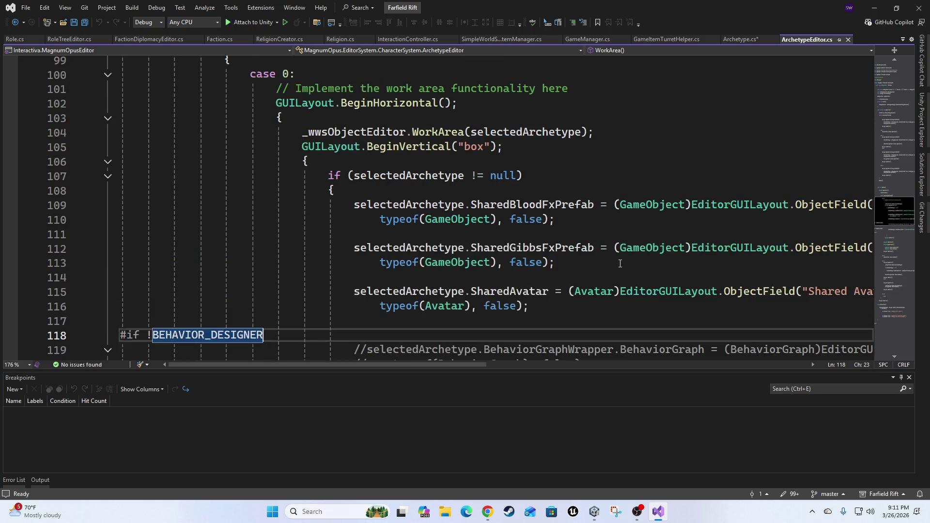
pyautogui.scroll(-1, 630, 264)
pyautogui.click(617, 277)
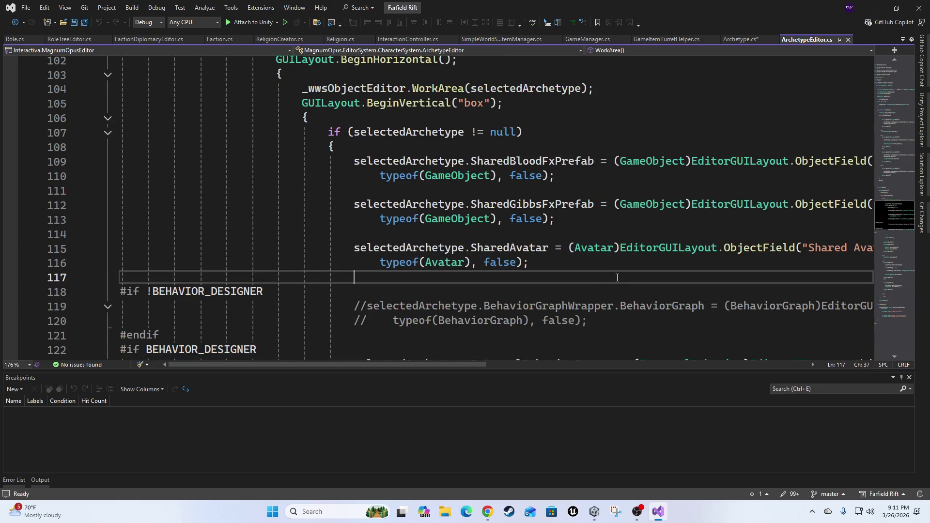
pyautogui.press('Return')
pyautogui.press('Return')
pyautogui.press('Up')
pyautogui.write('ele')
pyautogui.press('Tab')
pyautogui.write('.')
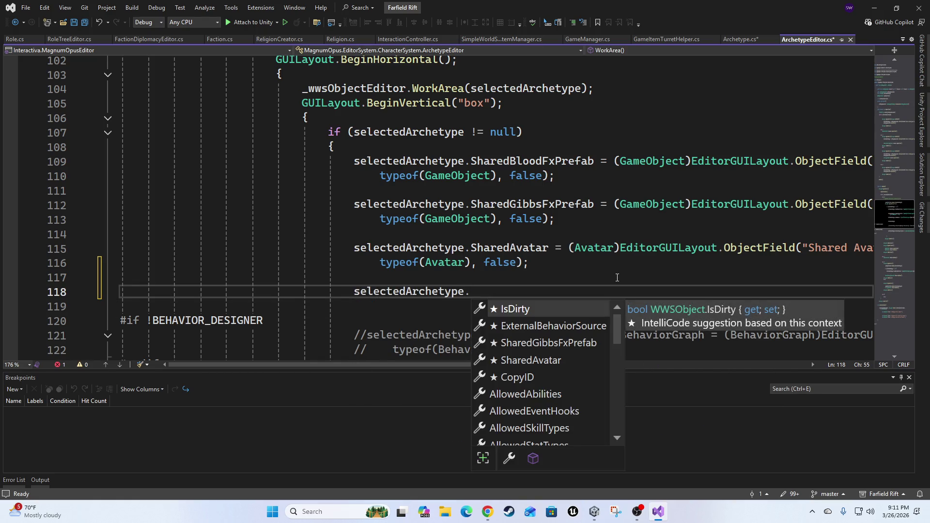
pyautogui.write('Ik')
pyautogui.press('Tab')
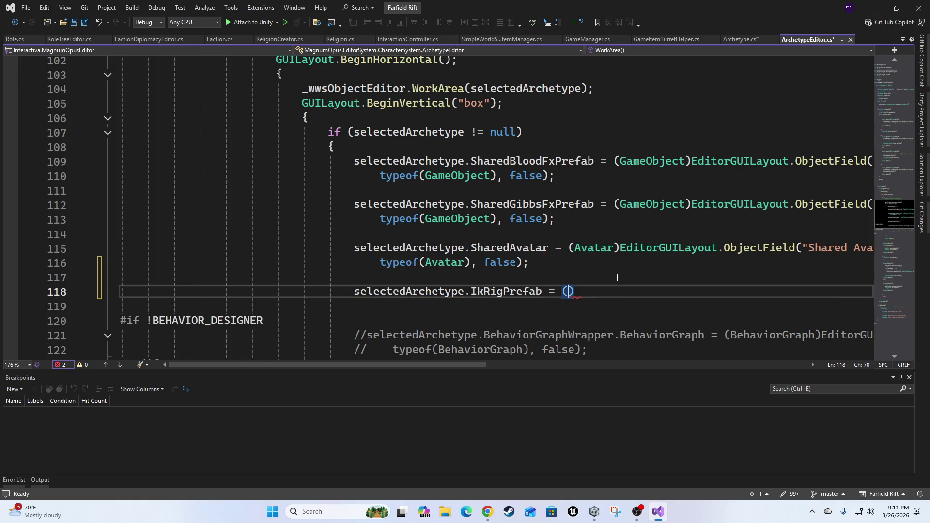
pyautogui.write('game')
pyautogui.press('Down')
pyautogui.press('Down')
pyautogui.press('Tab')
# Finish it with EditorGUILayout.ObjectField("", selectedArchetype.IkRigPrefab), then move Visual Studio aside to reveal Unity
pyautogui.write(')editor')
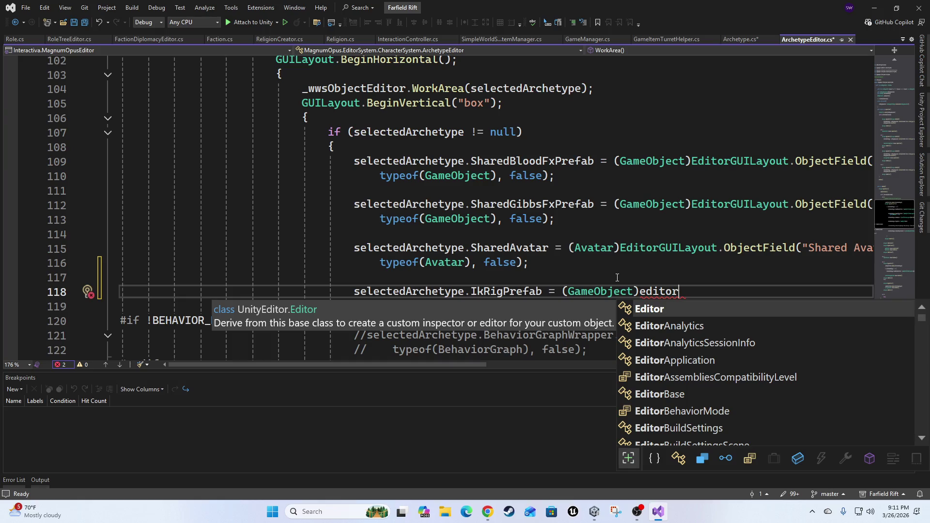
pyautogui.write('guil;')
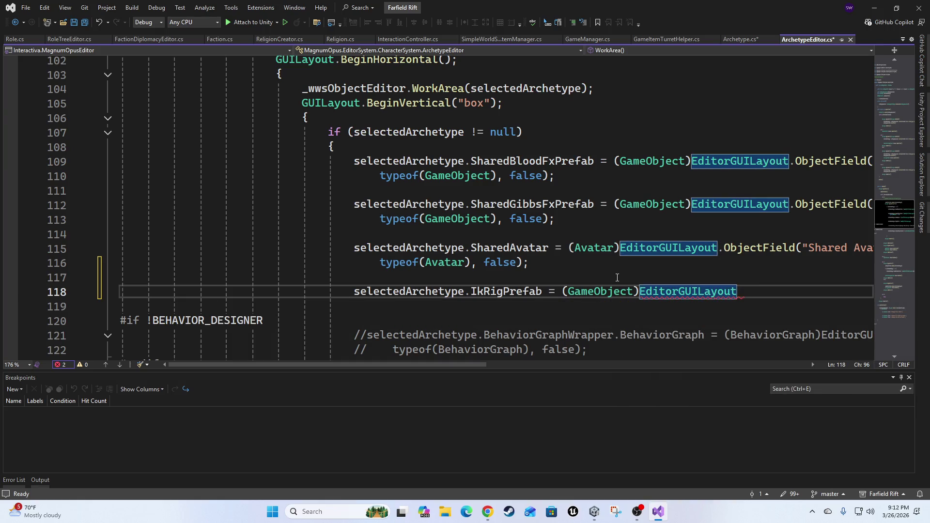
pyautogui.write('.on')
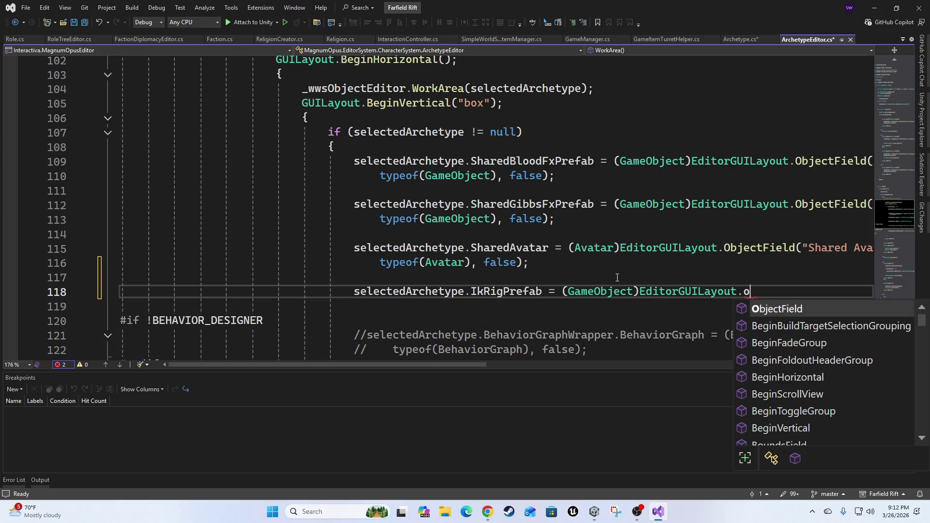
pyautogui.press('Tab')
pyautogui.write('("")')
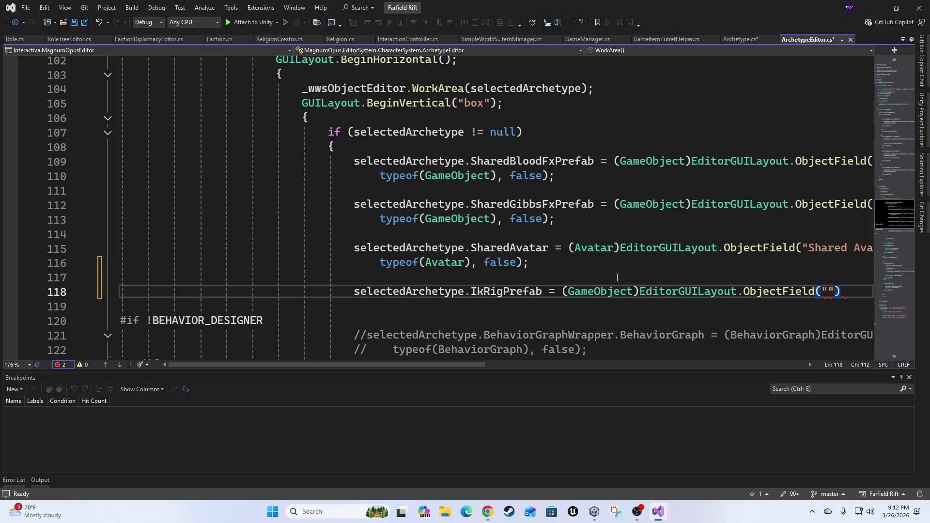
pyautogui.write(', sel')
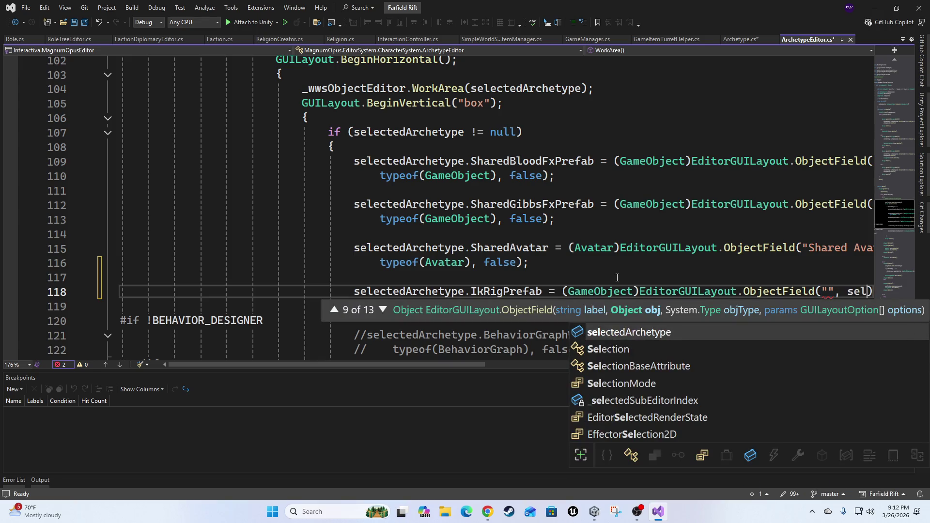
pyautogui.press('Tab')
pyautogui.write('.IkRigPrefab,')
pyautogui.press('BackSpace')
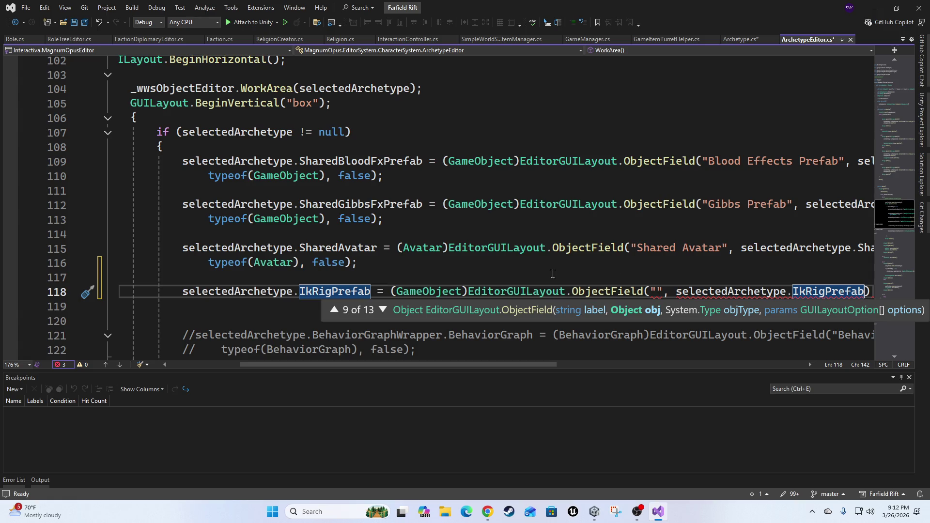
pyautogui.moveTo(600, 6)
pyautogui.mouseDown()
pyautogui.moveTo(661, 231)
pyautogui.moveTo(929, 160)
pyautogui.moveTo(929, 146)
pyautogui.mouseUp()
pyautogui.moveTo(565, 146)
pyautogui.mouseDown()
pyautogui.moveTo(688, 214)
pyautogui.moveTo(707, 266)
pyautogui.moveTo(720, 273)
pyautogui.mouseUp()
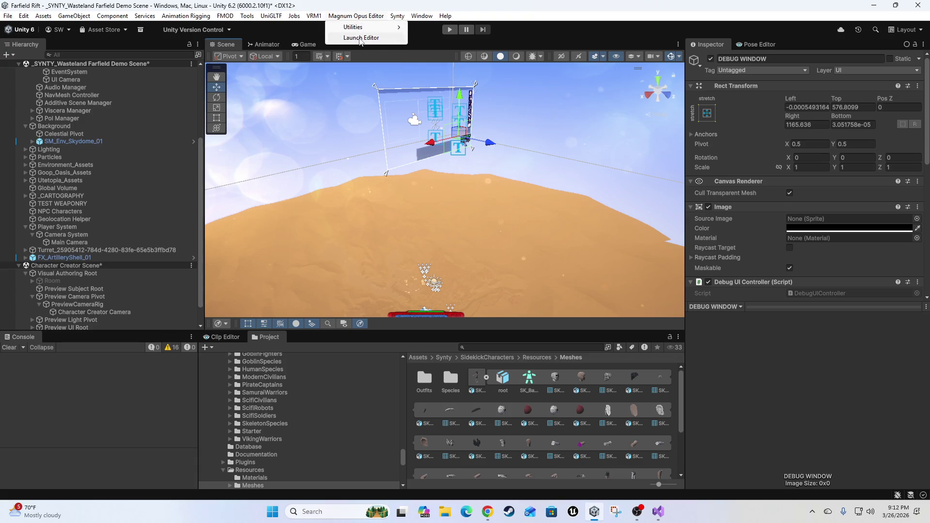
# Launch the Magnum Opus Editor and show the Far System 1 celestial system designer
pyautogui.click(361, 38)
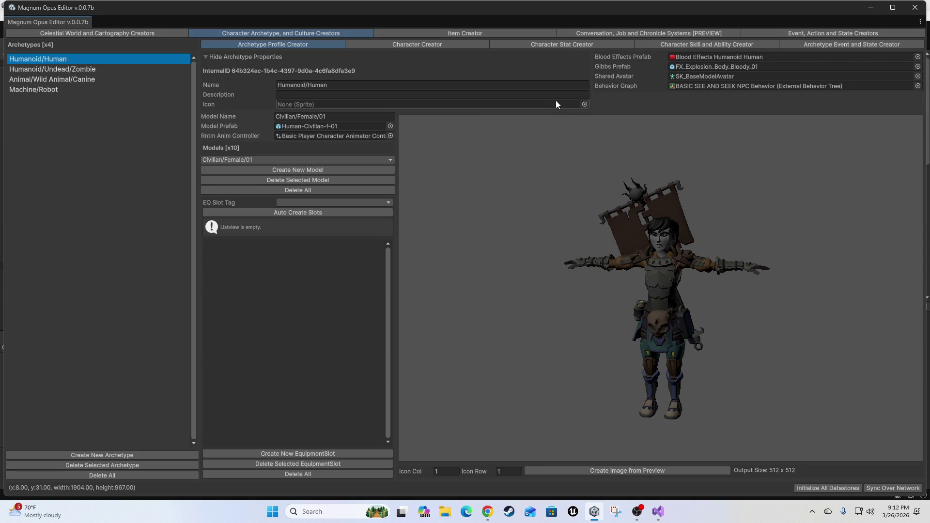
pyautogui.click(92, 33)
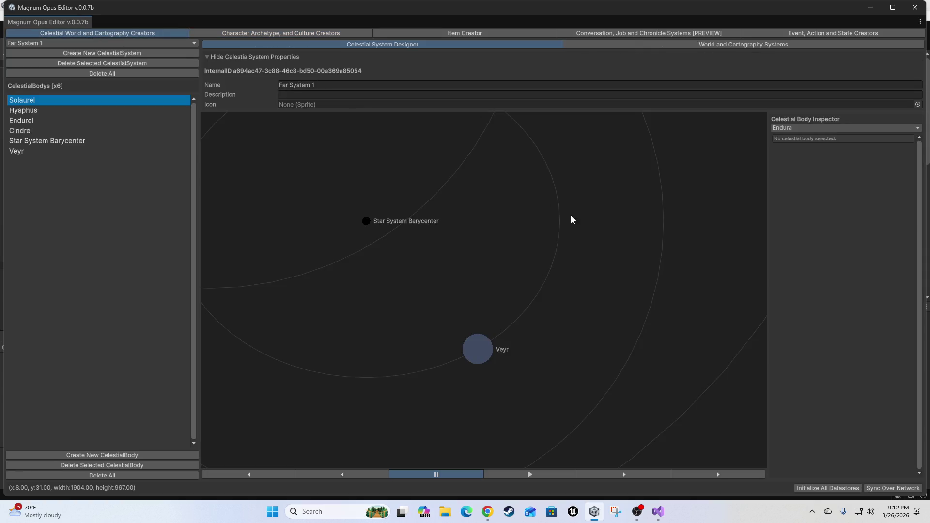
# Start the Far System 1 orbit animation, select the star Solaurel and expand its stats
pyautogui.scroll(-3, 503, 320)
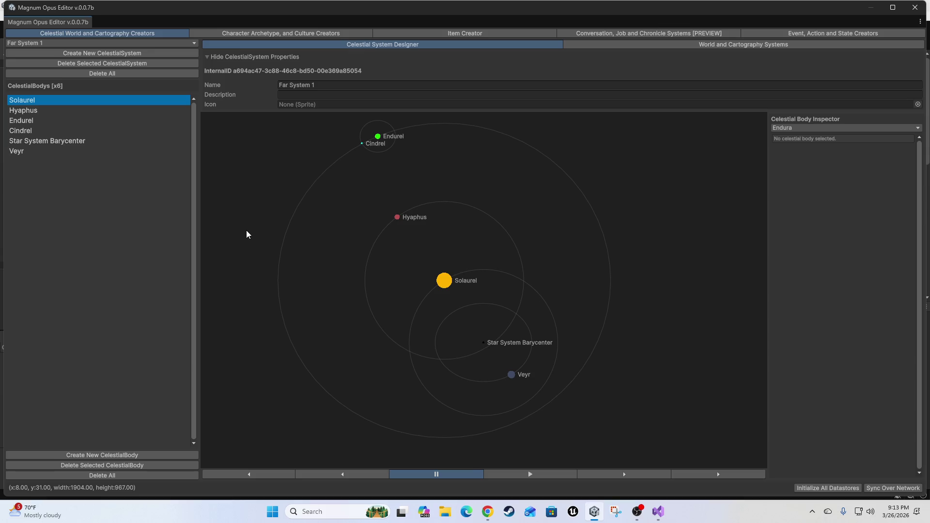
pyautogui.click(524, 475)
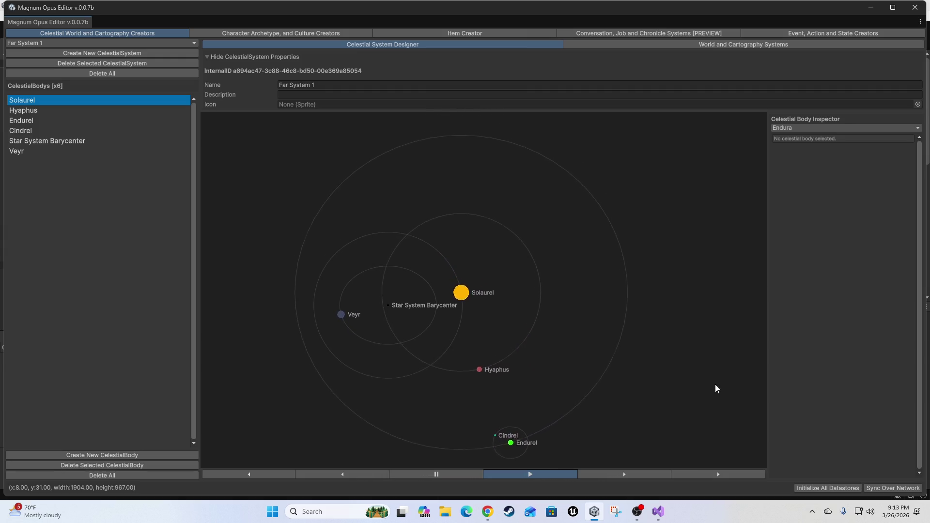
pyautogui.click(450, 285)
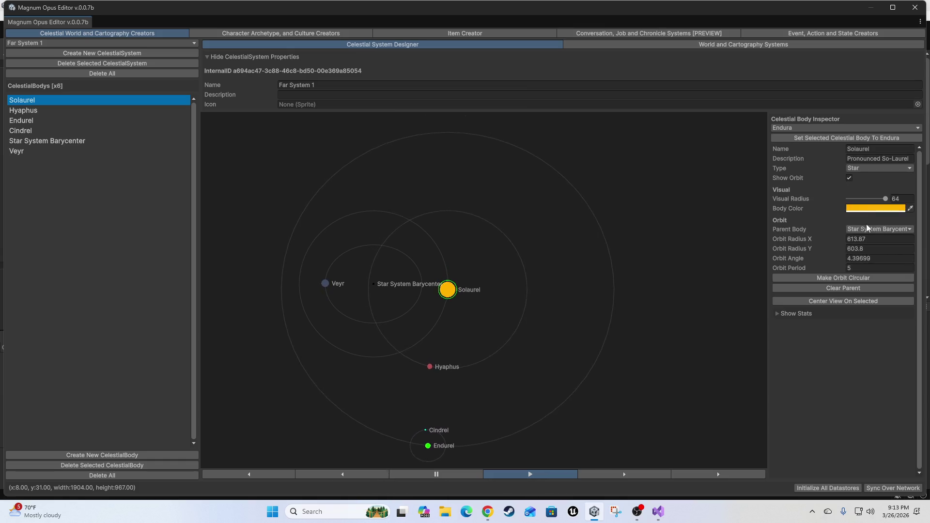
pyautogui.click(797, 315)
# Look through Solaurel's stats, then bring up Endura's World and Cartography Systems
pyautogui.scroll(-3, 814, 356)
pyautogui.scroll(-5, 824, 315)
pyautogui.scroll(8, 838, 397)
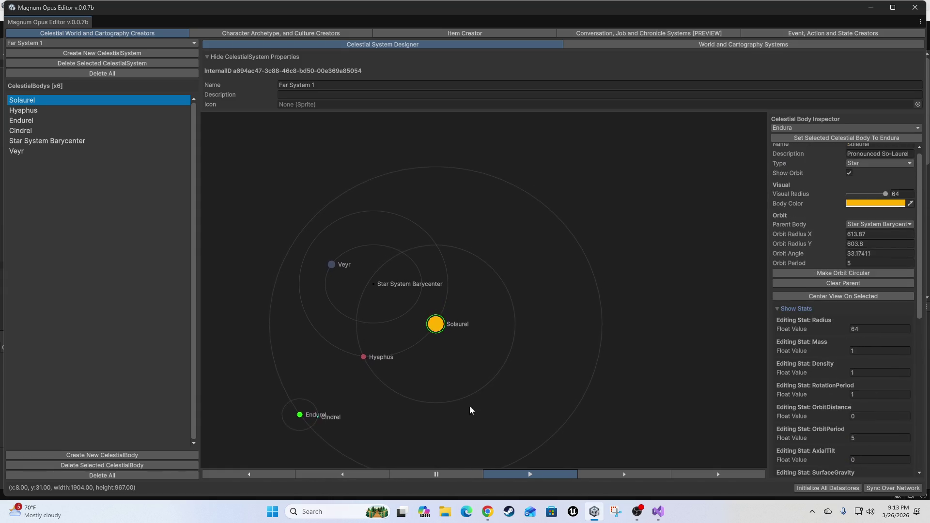
pyautogui.click(682, 44)
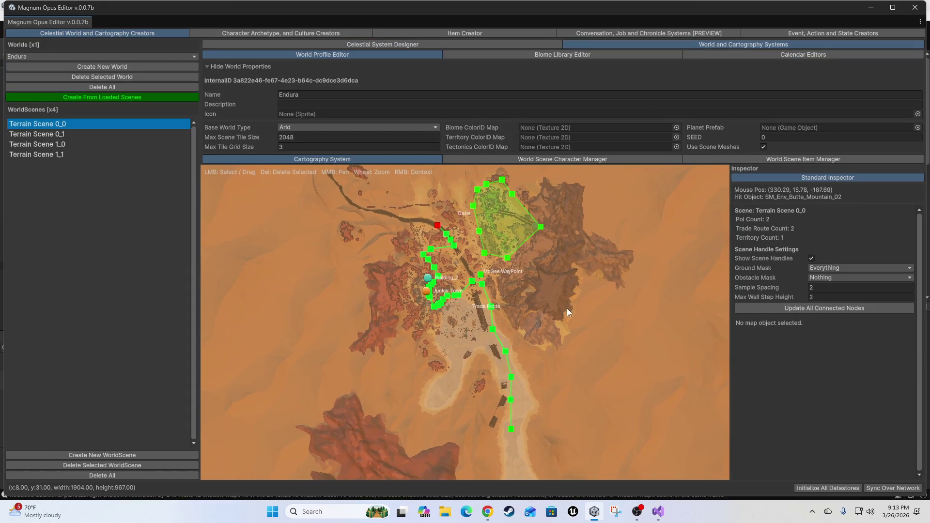
# Zoom in and out across Endura's Terrain Scene 0_0 cartography map
pyautogui.scroll(5, 567, 310)
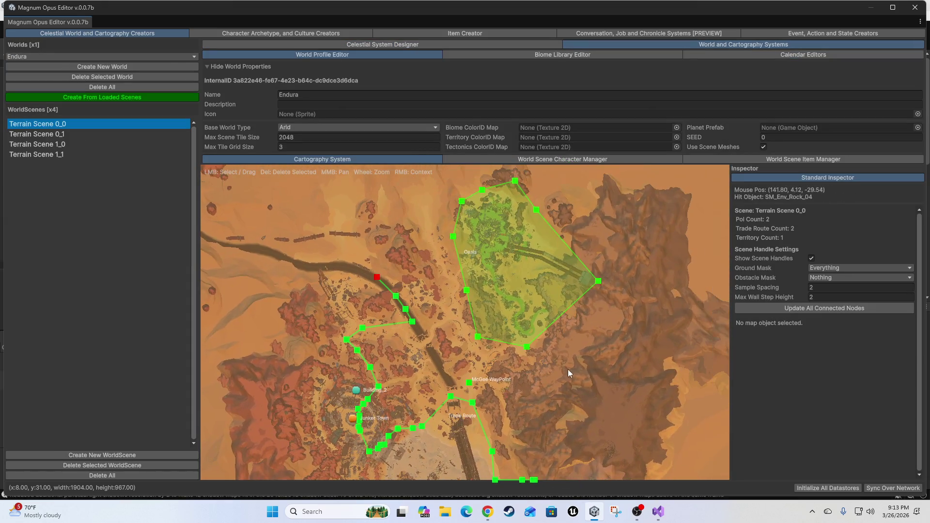
pyautogui.scroll(-5, 595, 390)
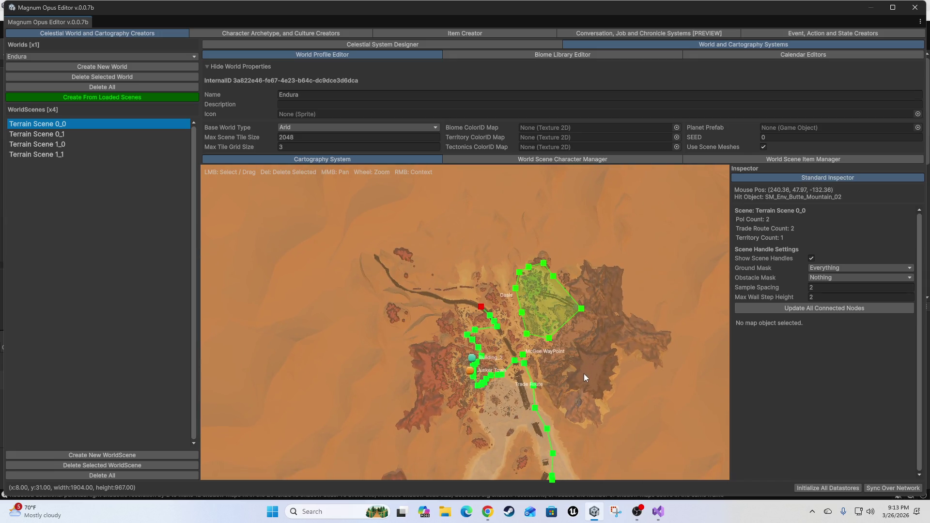
pyautogui.scroll(1, 587, 394)
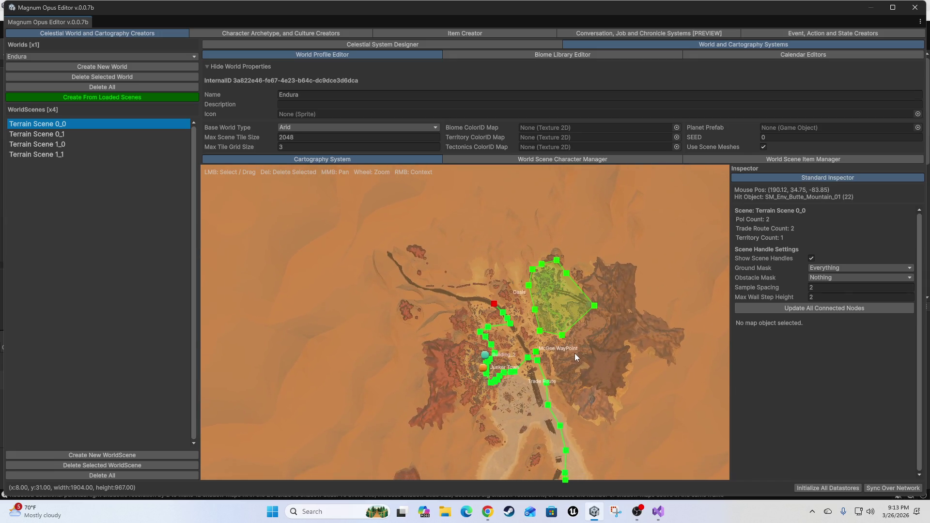
pyautogui.scroll(2, 553, 345)
pyautogui.scroll(-2, 563, 347)
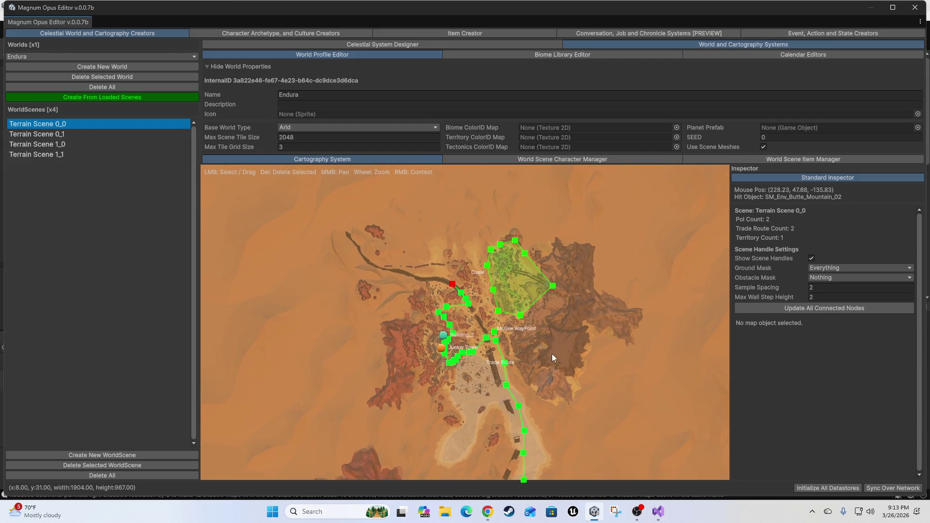
pyautogui.scroll(-2, 552, 358)
pyautogui.scroll(2, 583, 376)
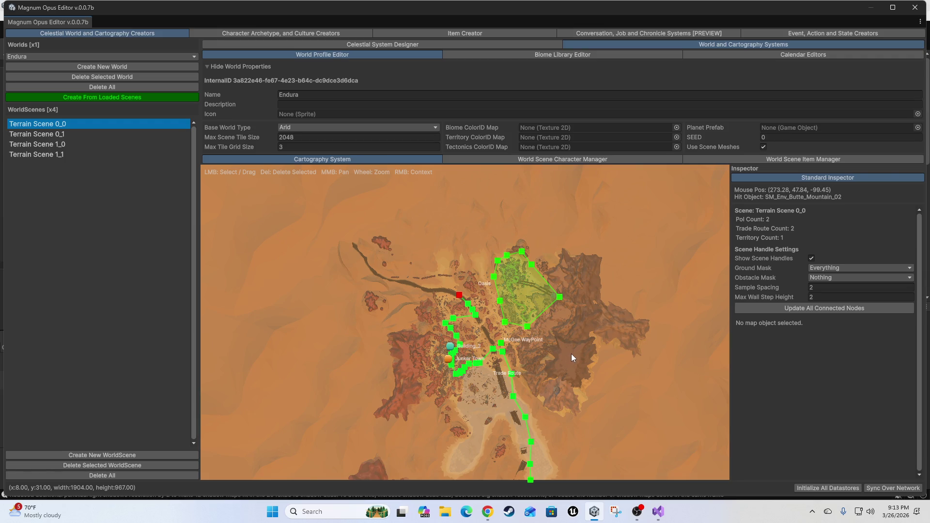
pyautogui.scroll(5, 573, 364)
pyautogui.scroll(-2, 475, 318)
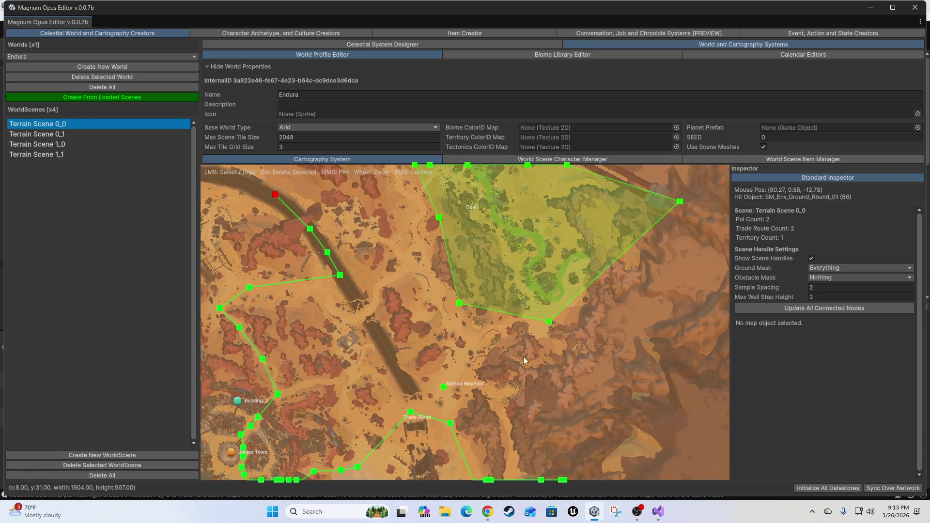
pyautogui.scroll(2, 525, 378)
pyautogui.scroll(-5, 538, 339)
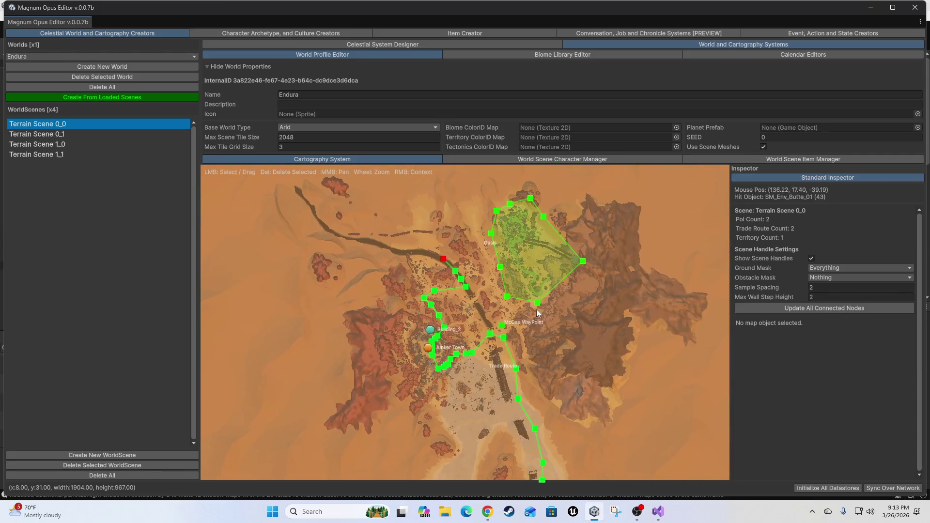
pyautogui.scroll(2, 589, 336)
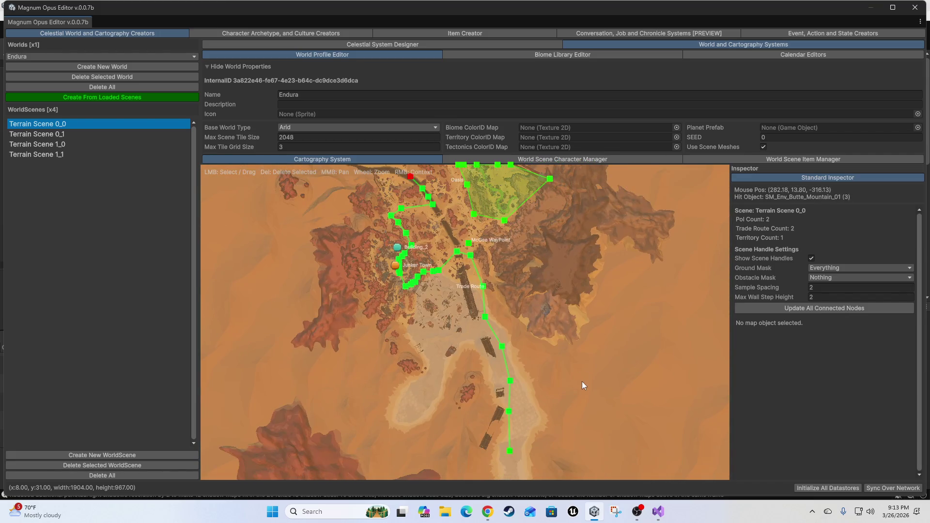
pyautogui.scroll(6, 562, 325)
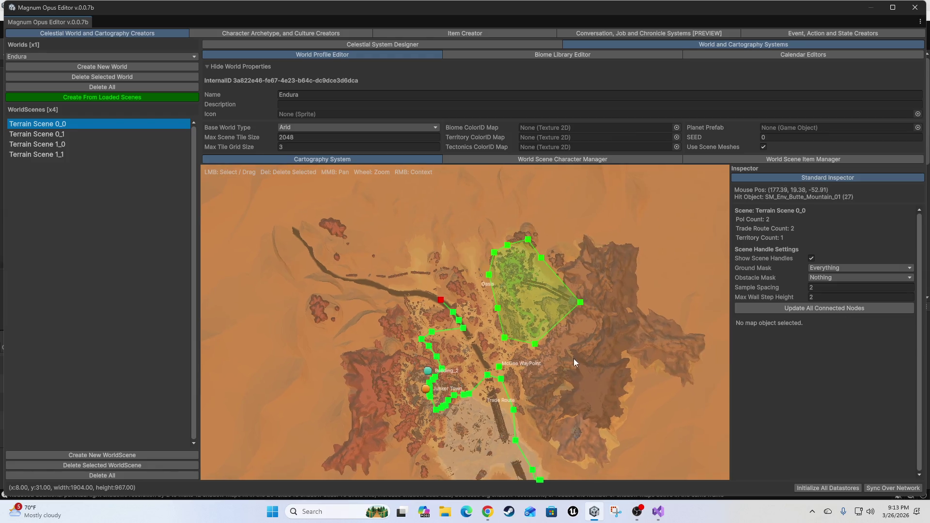
pyautogui.scroll(-2, 656, 319)
pyautogui.scroll(3, 389, 287)
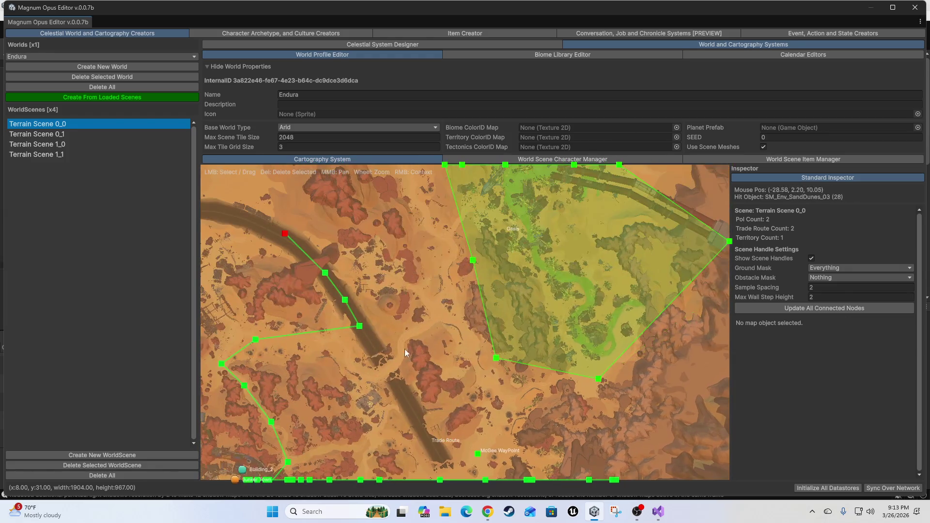
# Select the Junker Town point of interest, recentre on the Oasis, and glance at Visual Studio
pyautogui.moveTo(359, 307)
pyautogui.mouseDown()
pyautogui.moveTo(461, 269)
pyautogui.moveTo(436, 369)
pyautogui.mouseUp()
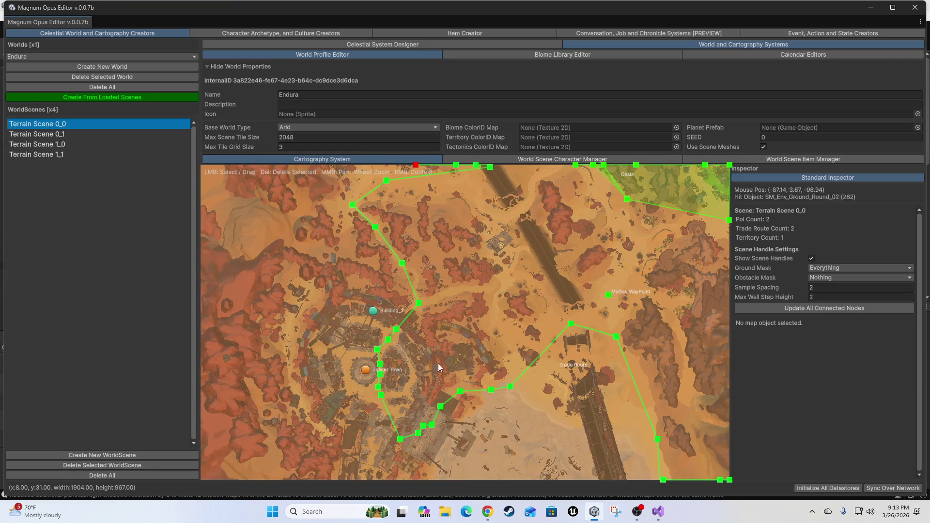
pyautogui.click(366, 374)
pyautogui.moveTo(533, 204); pyautogui.dragTo(402, 300)
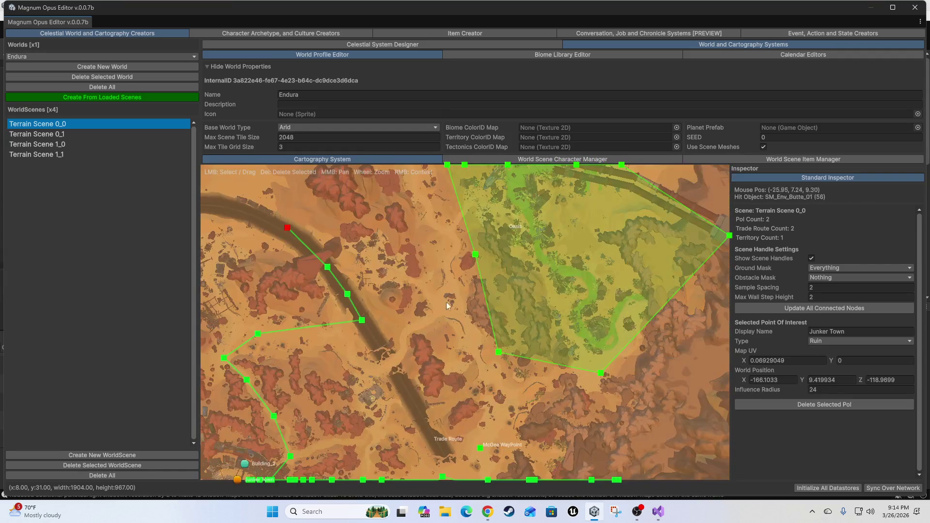
pyautogui.scroll(1, 470, 432)
pyautogui.scroll(-4, 471, 432)
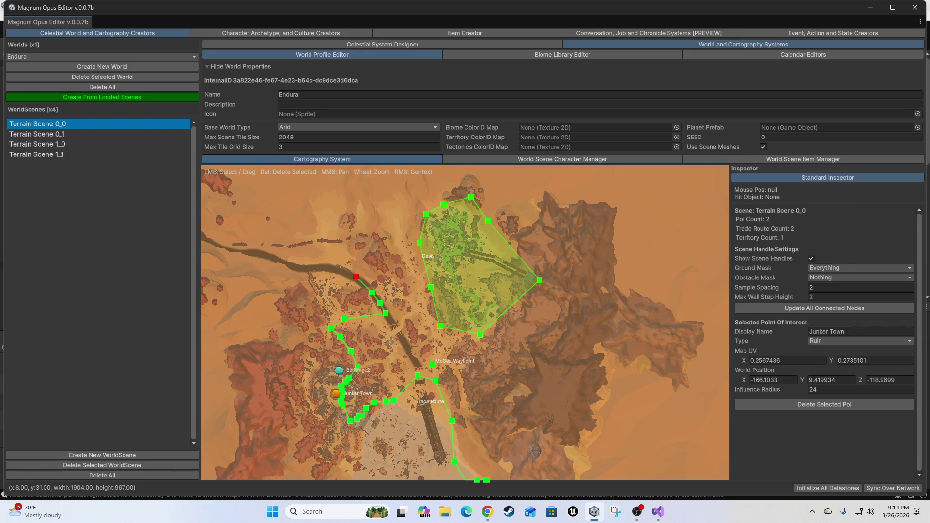
pyautogui.hotkey('alt', 'Tab')
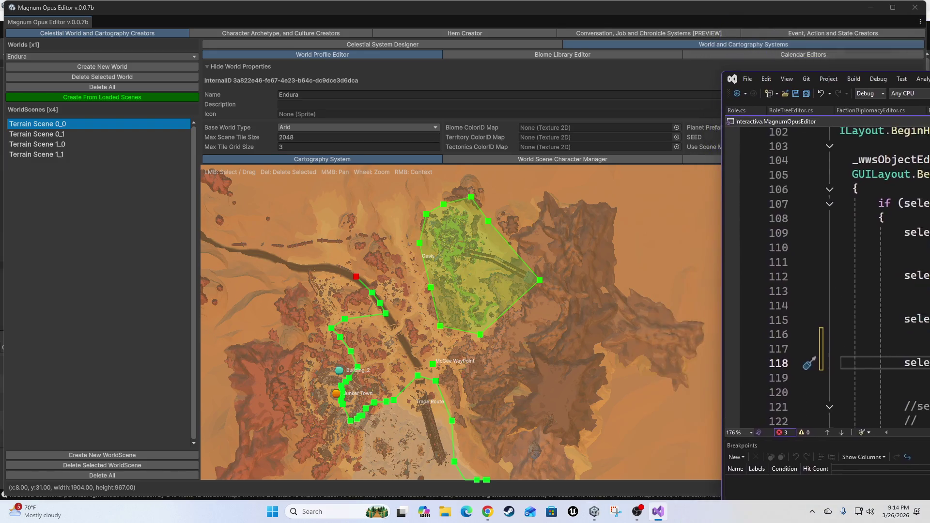
pyautogui.hotkey('alt', 'Tab')
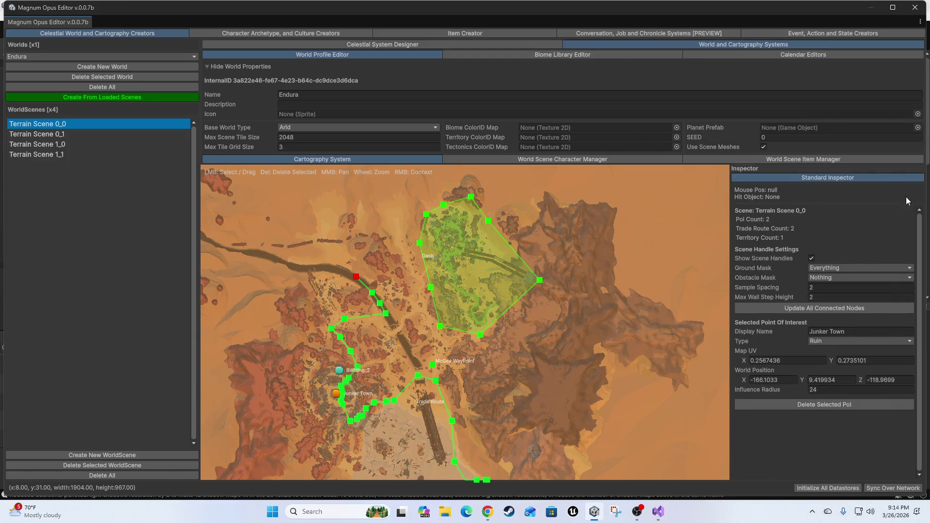
# Glance at the world scene's placed items, then open Endura's Calendar Editor
pyautogui.click(813, 160)
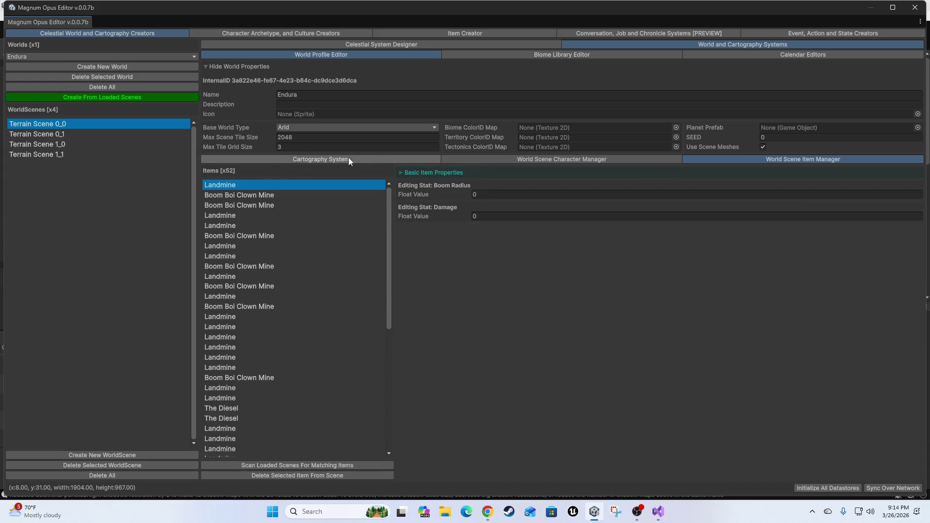
pyautogui.click(348, 159)
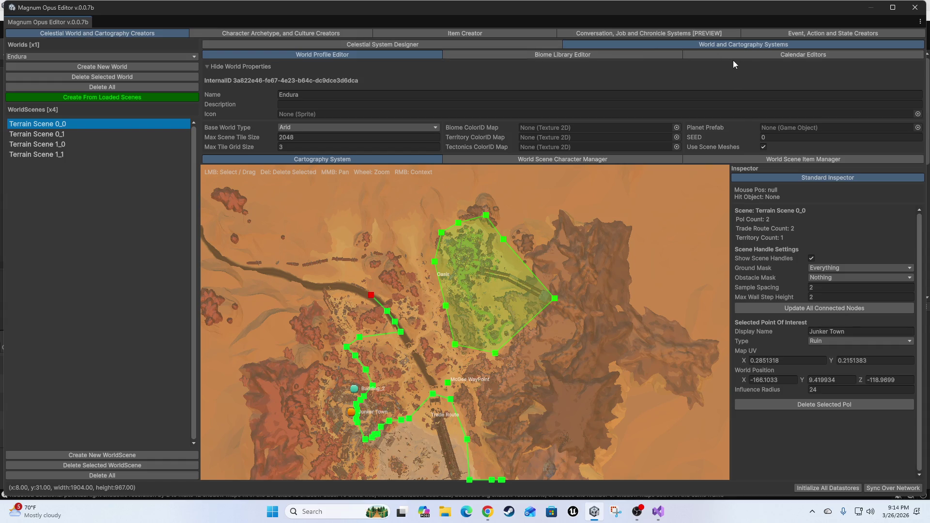
pyautogui.click(717, 56)
pyautogui.scroll(-10, 322, 265)
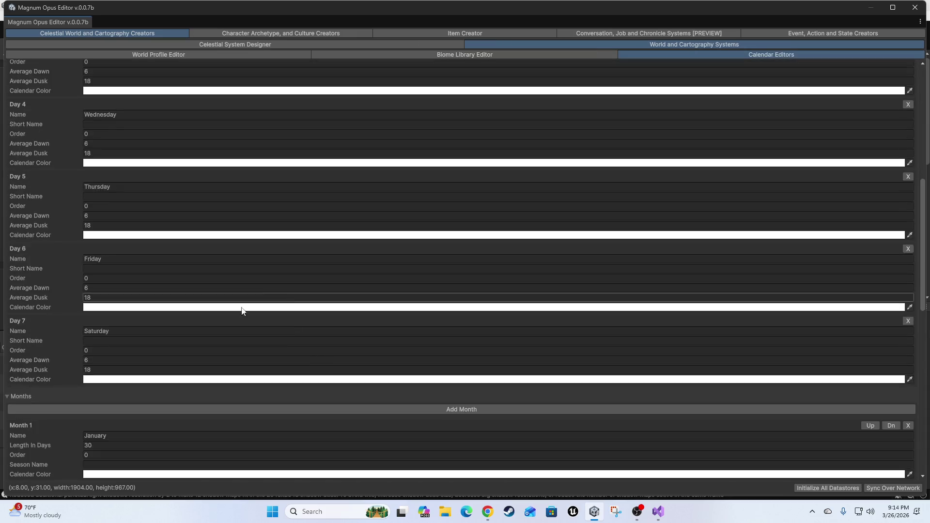
pyautogui.scroll(5, 288, 275)
pyautogui.scroll(5, 320, 251)
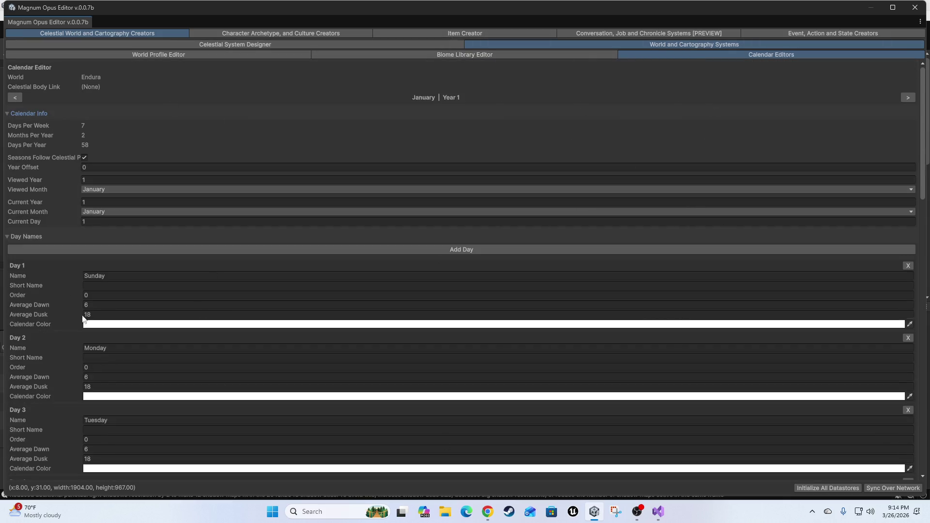
# Collapse the calendar's Day Names and Months sections and return to the top
pyautogui.click(20, 239)
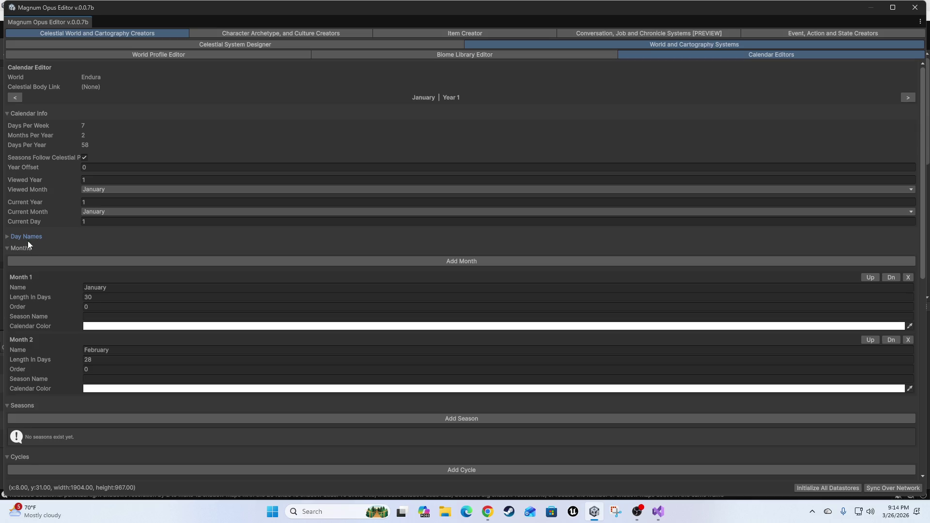
pyautogui.click(27, 247)
pyautogui.scroll(-5, 270, 403)
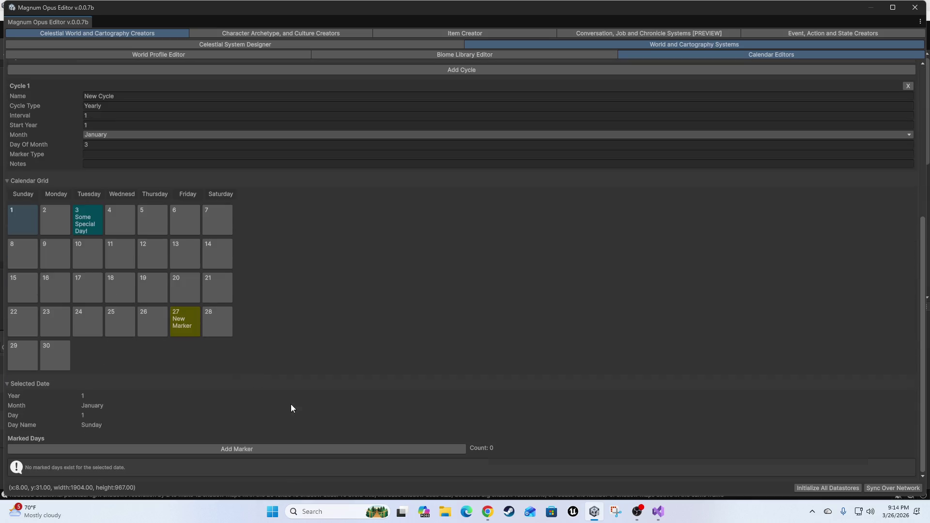
pyautogui.scroll(4, 483, 333)
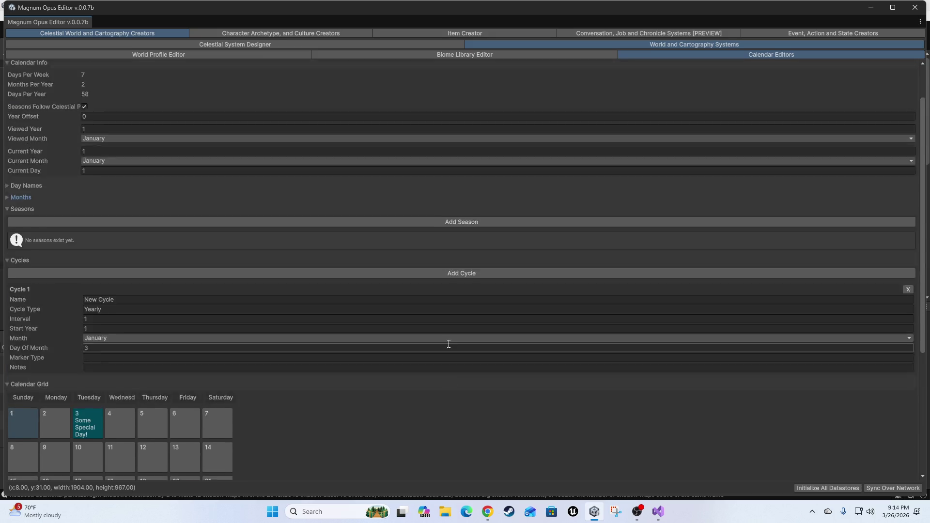
pyautogui.scroll(1, 449, 344)
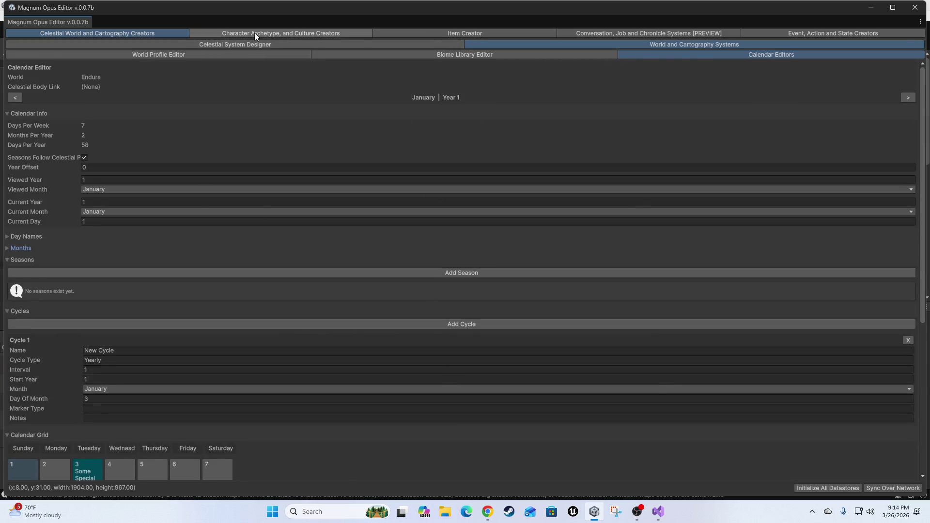
# Open the individual character editor and select the torso and both upper arms on the model
pyautogui.click(254, 34)
pyautogui.click(418, 45)
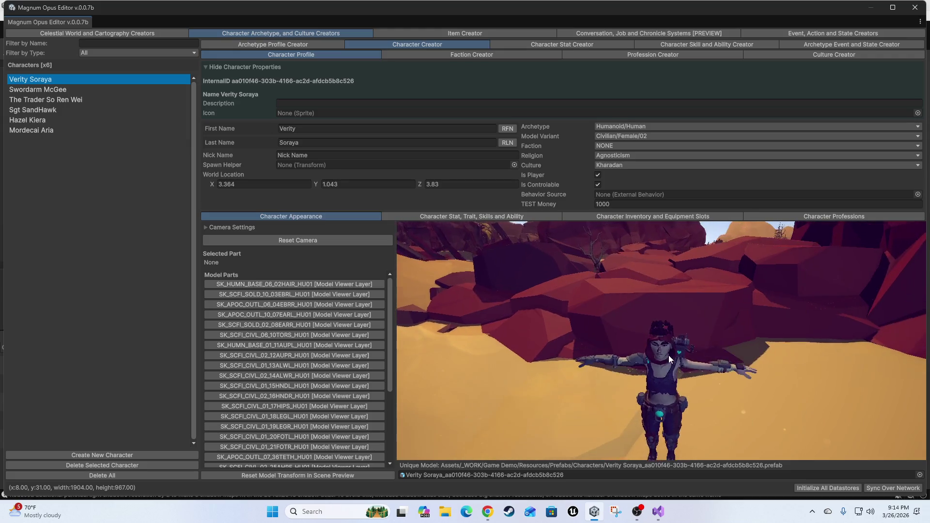
pyautogui.click(665, 337)
pyautogui.click(696, 329)
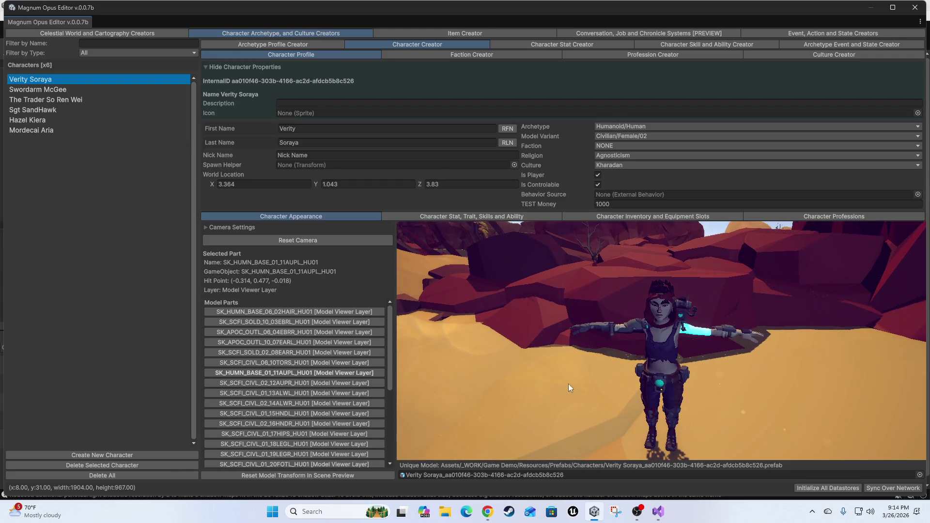
pyautogui.click(622, 328)
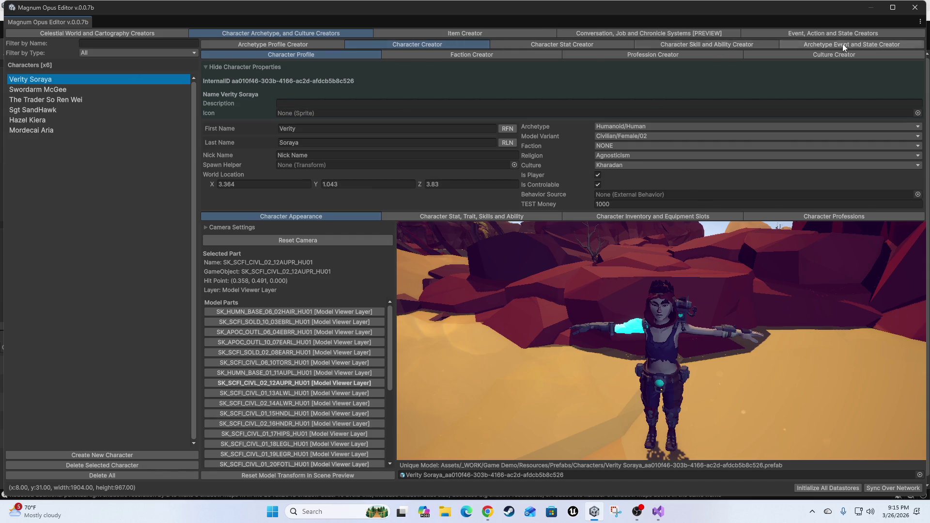
# Look over the faction diplomacy editor, then return to the character's profile
pyautogui.click(459, 57)
pyautogui.scroll(-5, 431, 313)
pyautogui.scroll(5, 478, 307)
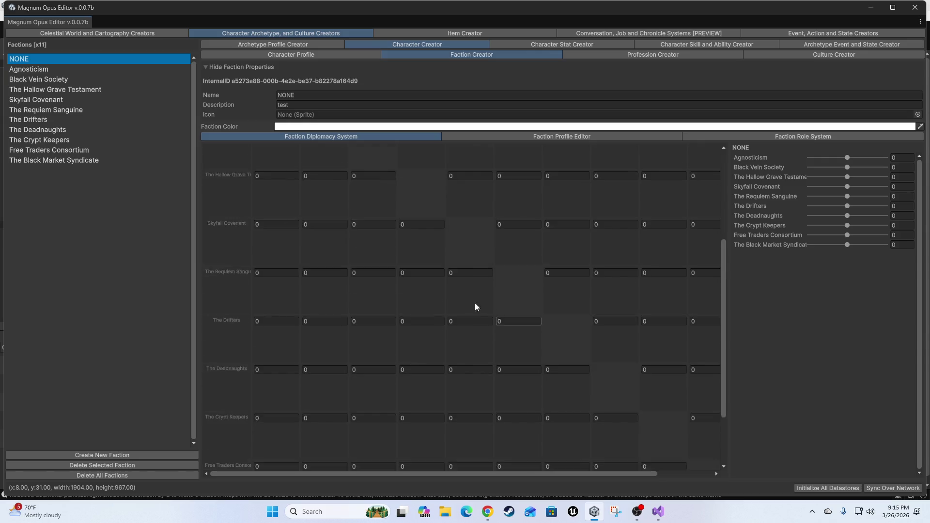
pyautogui.click(302, 55)
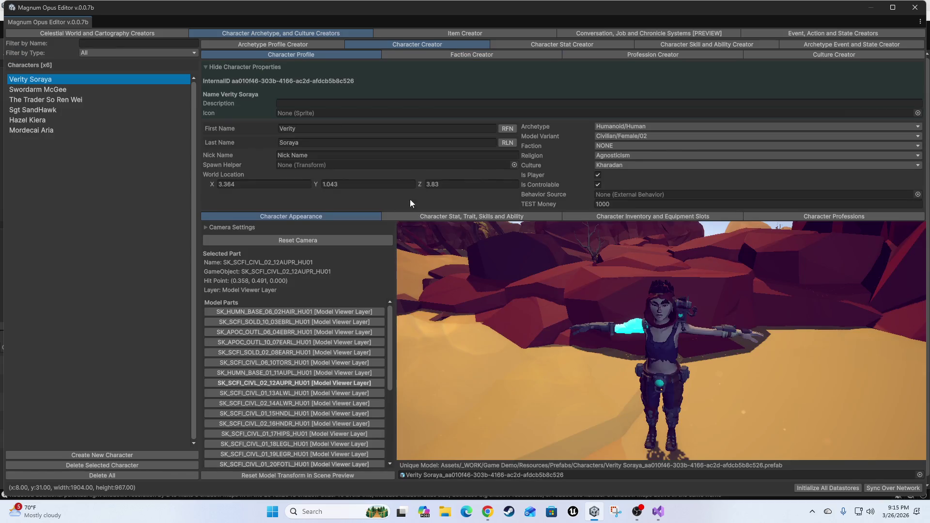
# Review the character's stats and inventory, showing its contacts, then go back to stats
pyautogui.click(480, 216)
pyautogui.click(260, 225)
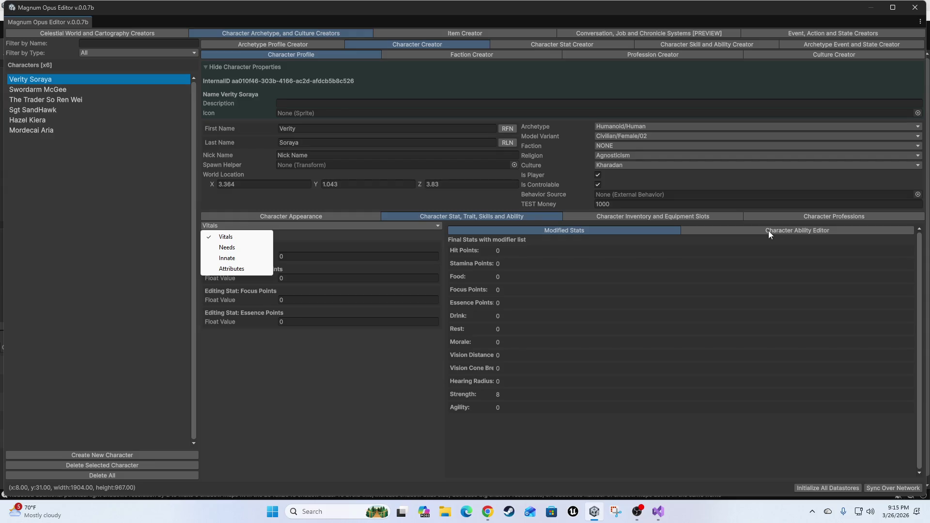
pyautogui.click(580, 231)
pyautogui.click(626, 216)
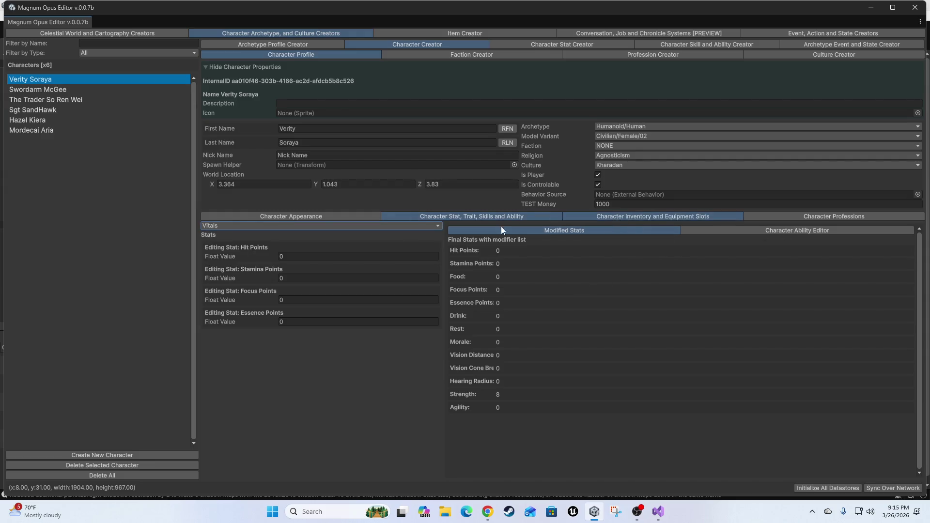
pyautogui.click(267, 226)
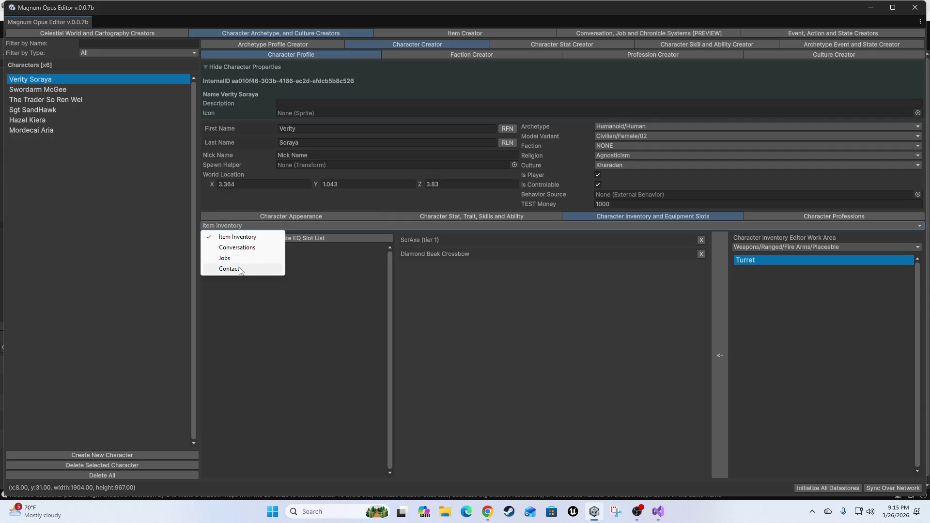
pyautogui.click(231, 268)
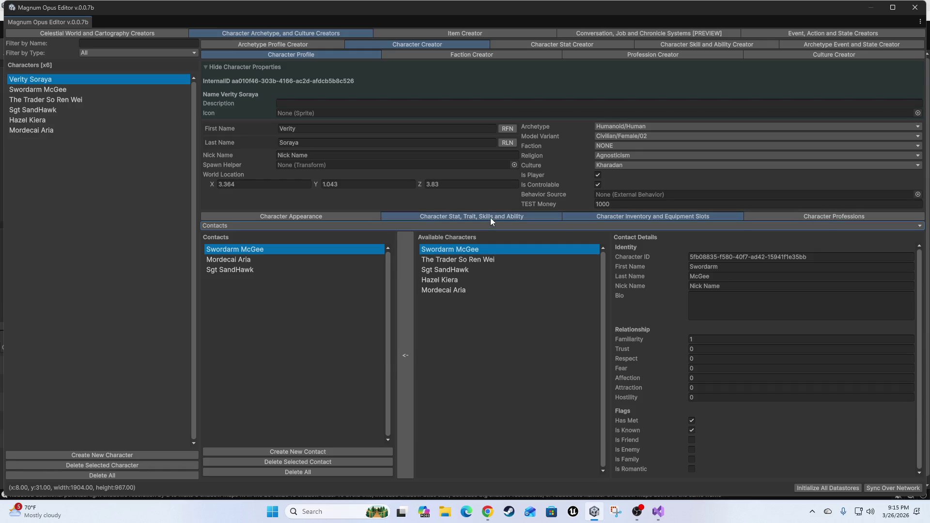
pyautogui.click(467, 216)
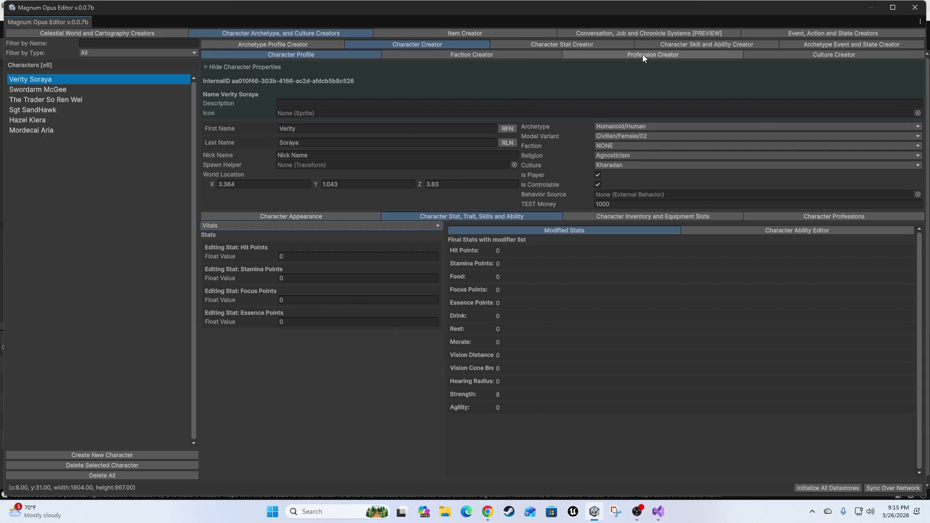
# Review the culture editor, the Theft crime and the Item Creator, ending on the conversation graphs
pyautogui.click(805, 54)
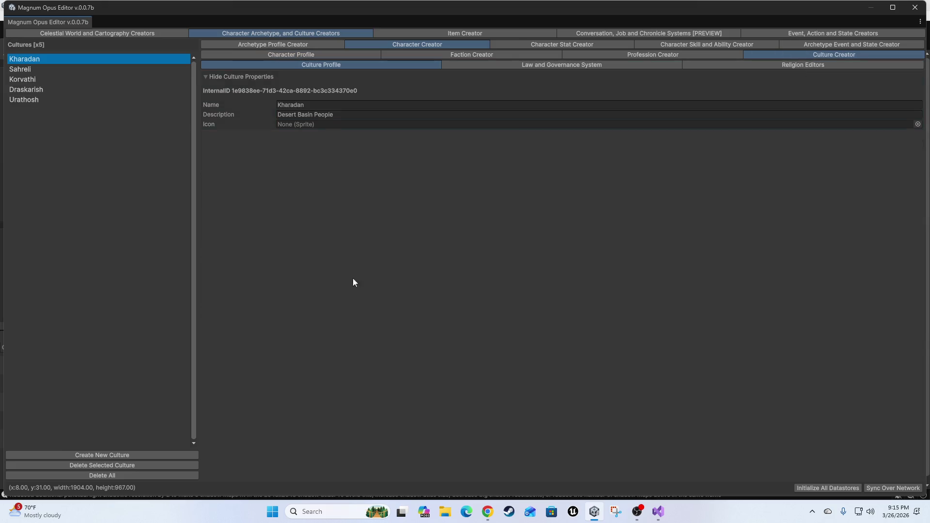
pyautogui.click(612, 66)
pyautogui.click(89, 58)
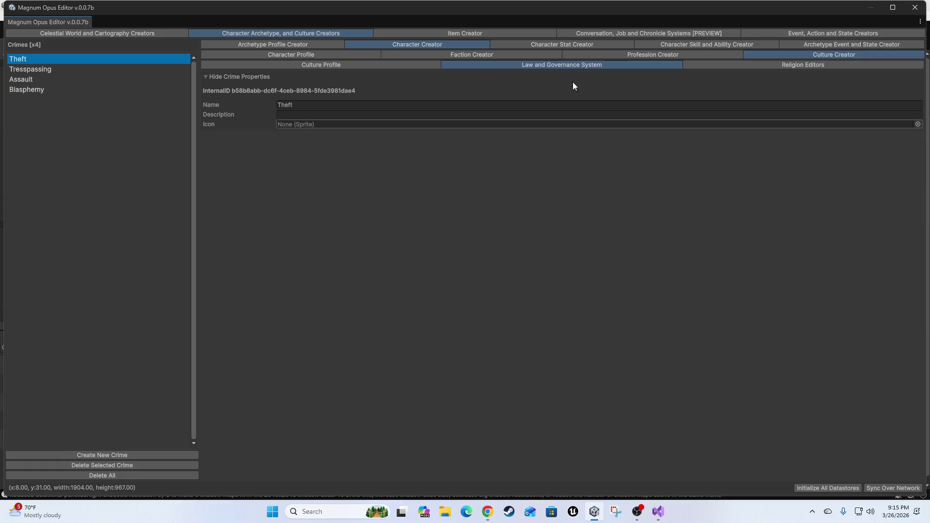
pyautogui.click(512, 35)
pyautogui.click(600, 33)
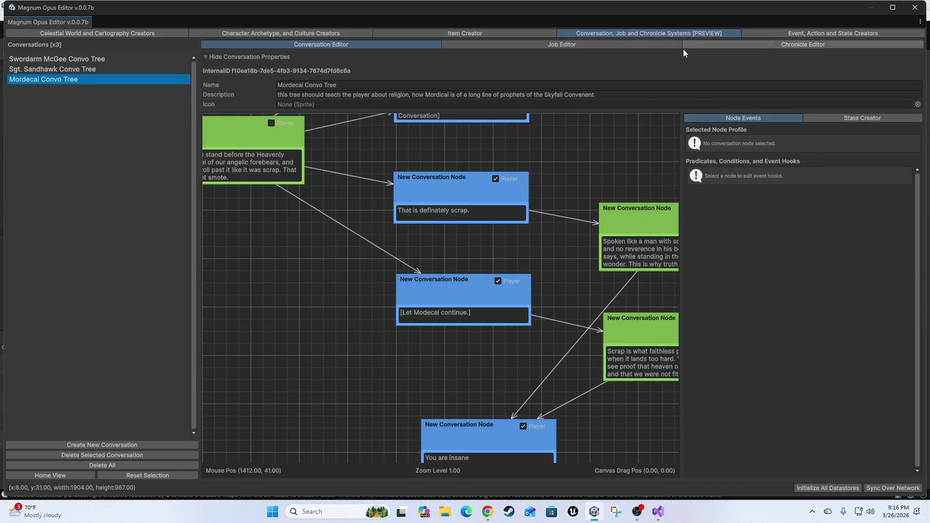
# Zoom and pan around the Mordecai Convo Tree, inspecting its root node
pyautogui.scroll(-5, 603, 259)
pyautogui.moveTo(545, 201)
pyautogui.mouseDown()
pyautogui.moveTo(599, 142)
pyautogui.moveTo(429, 285)
pyautogui.moveTo(514, 225)
pyautogui.moveTo(331, 228)
pyautogui.mouseUp()
pyautogui.click(321, 250)
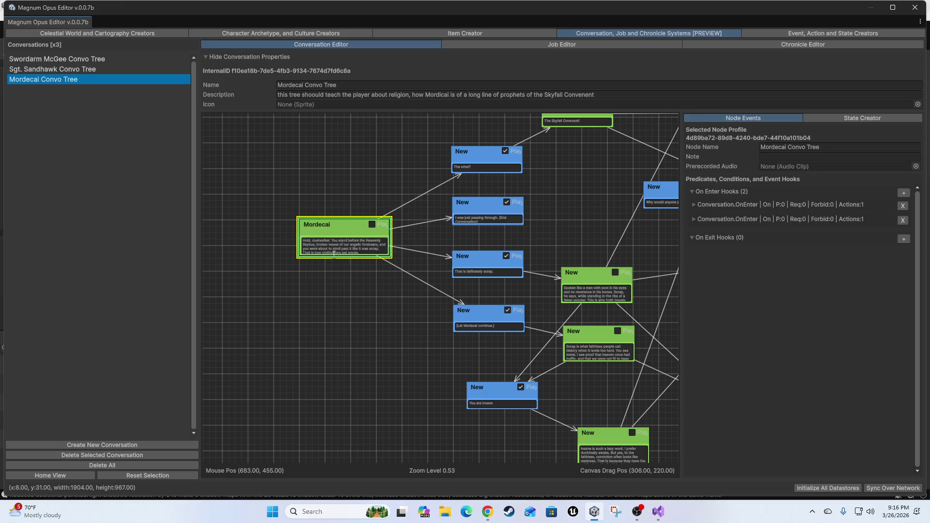
pyautogui.scroll(5, 341, 257)
pyautogui.scroll(3, 291, 218)
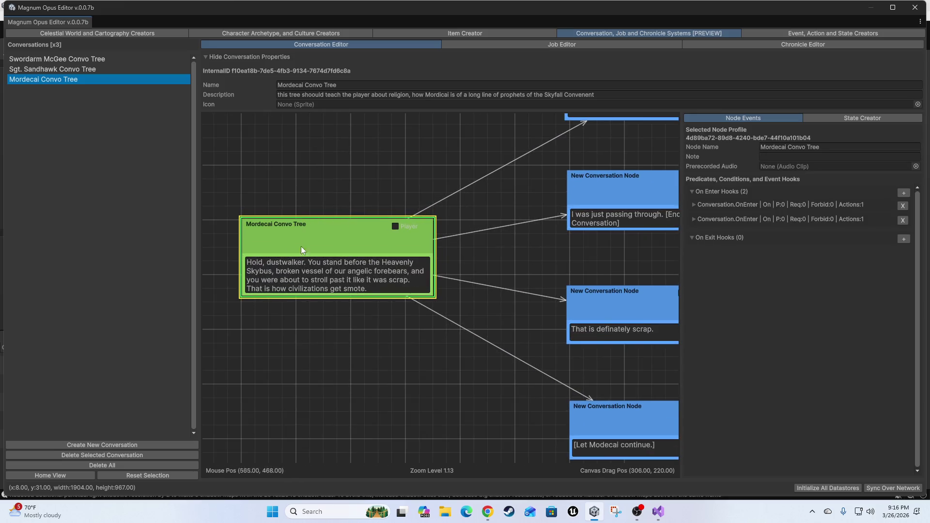
pyautogui.click(263, 241)
pyautogui.moveTo(468, 255)
pyautogui.mouseDown()
pyautogui.moveTo(596, 427)
pyautogui.moveTo(572, 266)
pyautogui.moveTo(361, 243)
pyautogui.mouseUp()
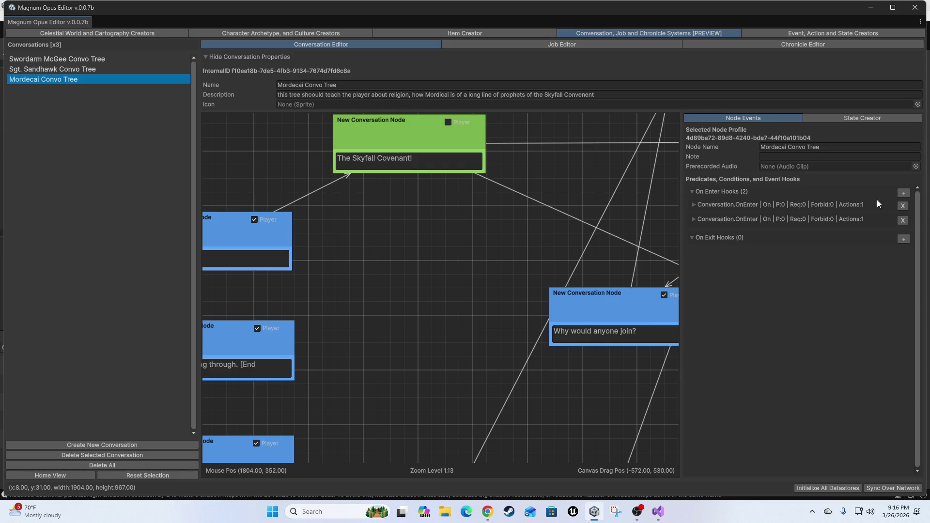
pyautogui.scroll(-3, 517, 295)
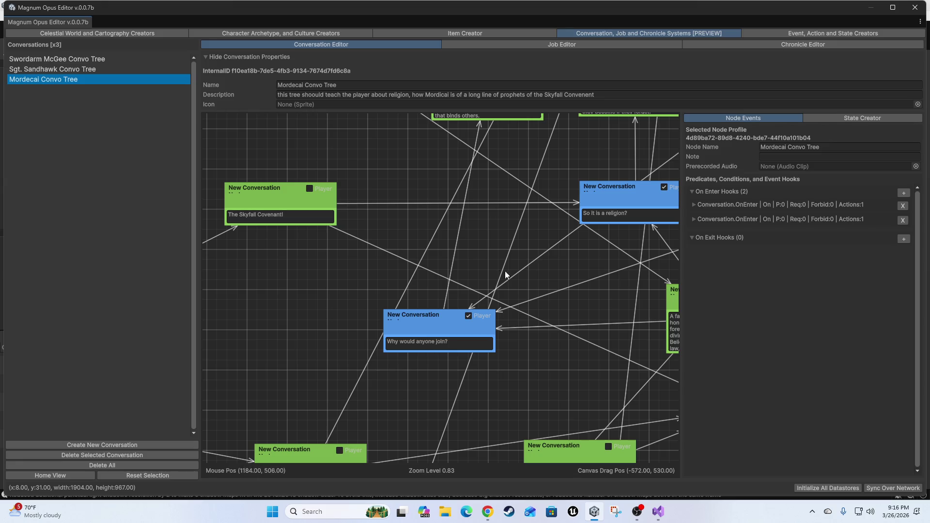
pyautogui.scroll(-2, 378, 276)
pyautogui.scroll(-1, 528, 315)
pyautogui.moveTo(527, 316)
pyautogui.mouseDown()
pyautogui.moveTo(453, 359)
pyautogui.moveTo(584, 318)
pyautogui.mouseUp()
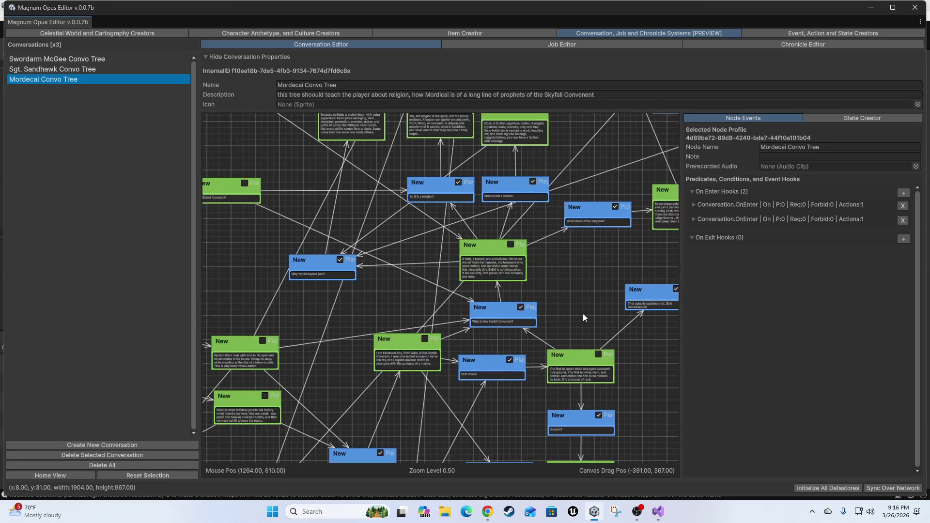
pyautogui.moveTo(401, 228); pyautogui.dragTo(156, 160)
# Pan across the Sgt. Sandhawk Convo Tree, then bring up the Escort Caravan job graph
pyautogui.click(86, 70)
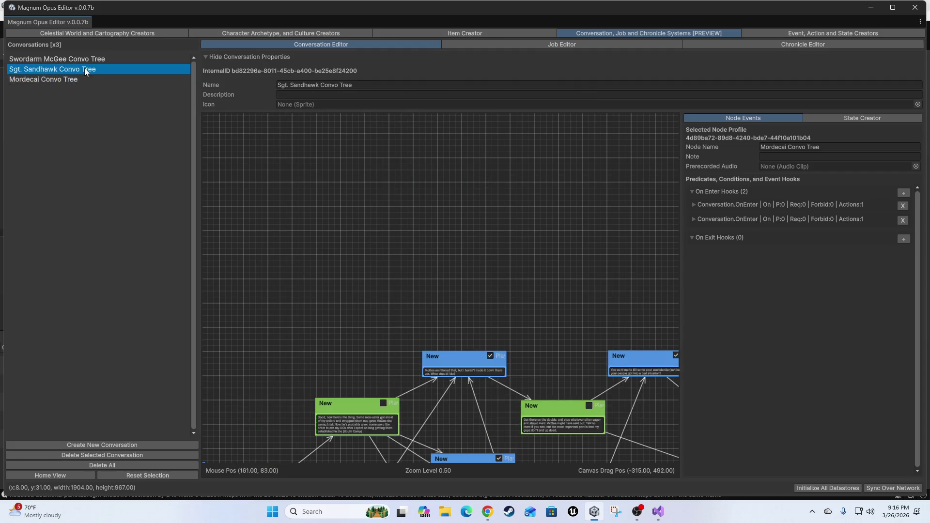
pyautogui.moveTo(401, 252)
pyautogui.mouseDown()
pyautogui.moveTo(312, 296)
pyautogui.moveTo(426, 357)
pyautogui.moveTo(459, 308)
pyautogui.moveTo(427, 410)
pyautogui.moveTo(456, 316)
pyautogui.mouseUp()
pyautogui.moveTo(592, 445)
pyautogui.mouseDown()
pyautogui.moveTo(550, 430)
pyautogui.moveTo(431, 439)
pyautogui.moveTo(404, 472)
pyautogui.mouseUp()
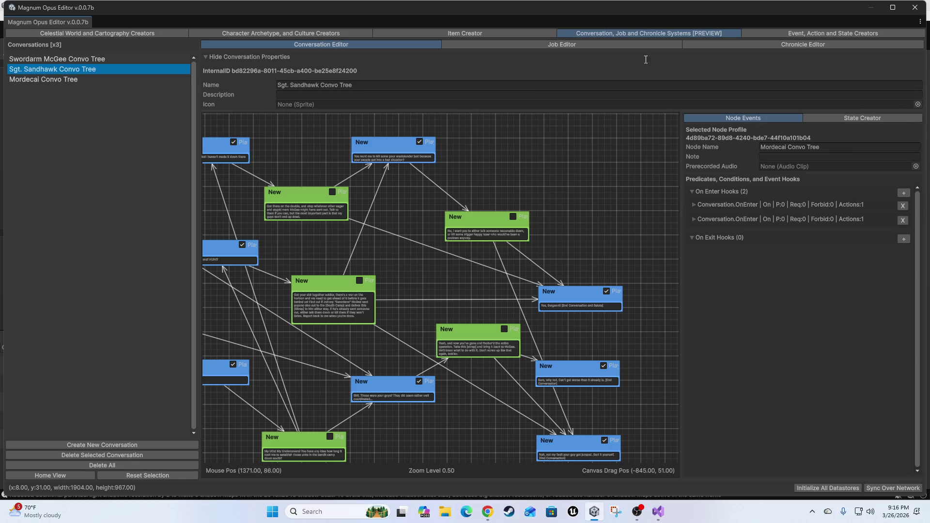
pyautogui.click(547, 44)
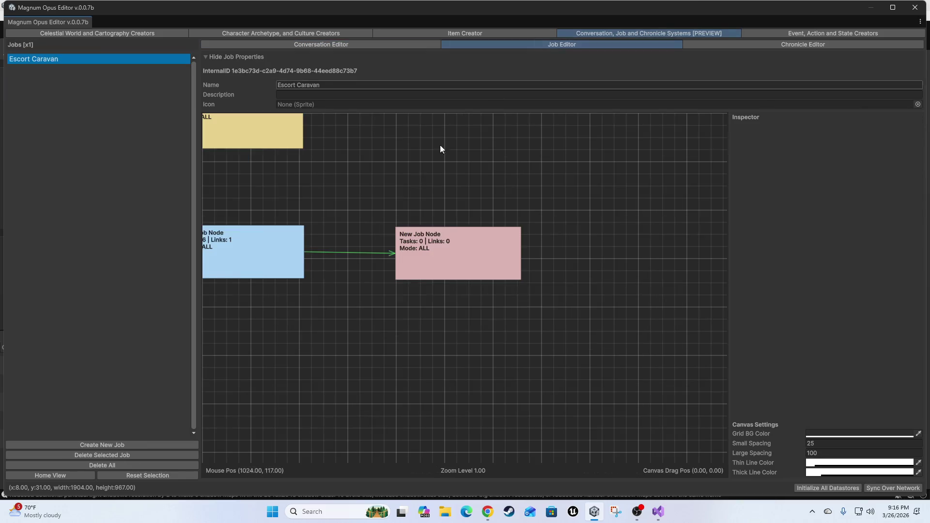
# Inspect the Assemble Caravan-to-test link and test node, then view the Single Sword Technique ability tree
pyautogui.scroll(3, 567, 338)
pyautogui.scroll(-2, 550, 366)
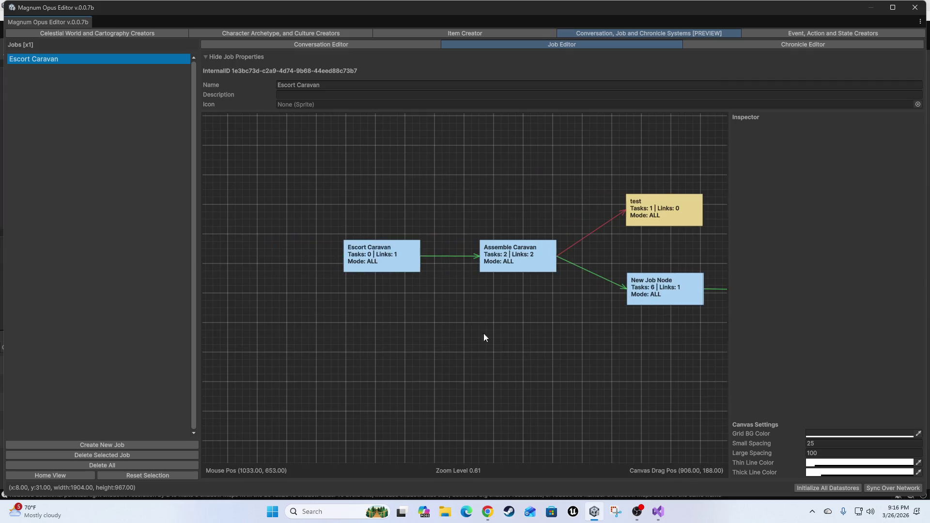
pyautogui.click(483, 228)
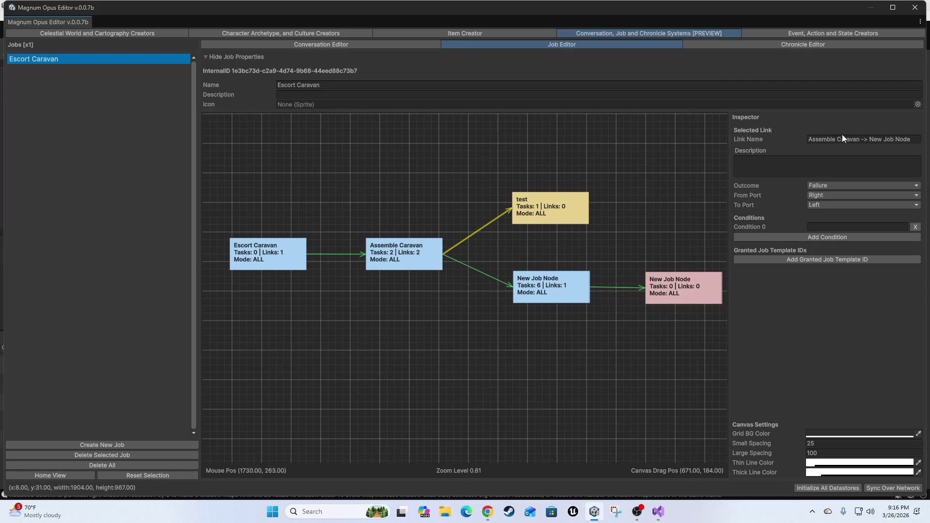
pyautogui.click(555, 208)
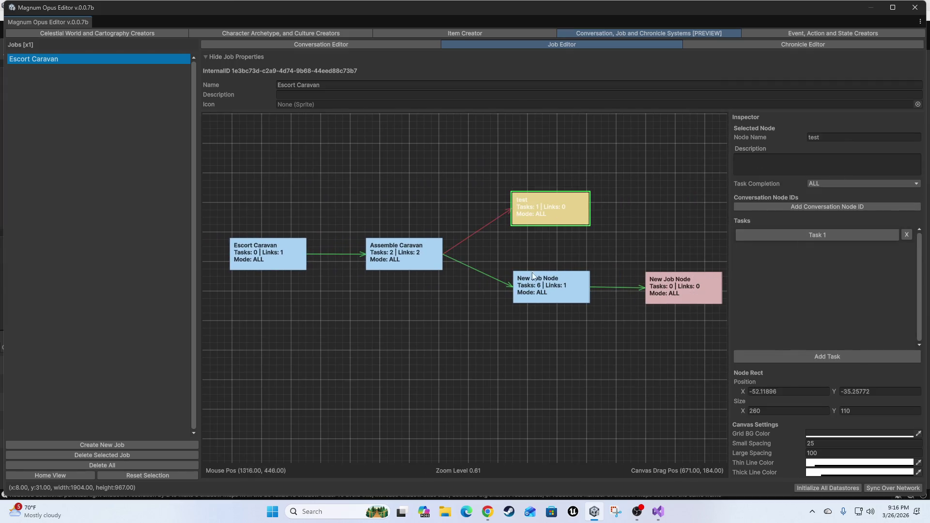
pyautogui.moveTo(390, 353); pyautogui.dragTo(283, 377)
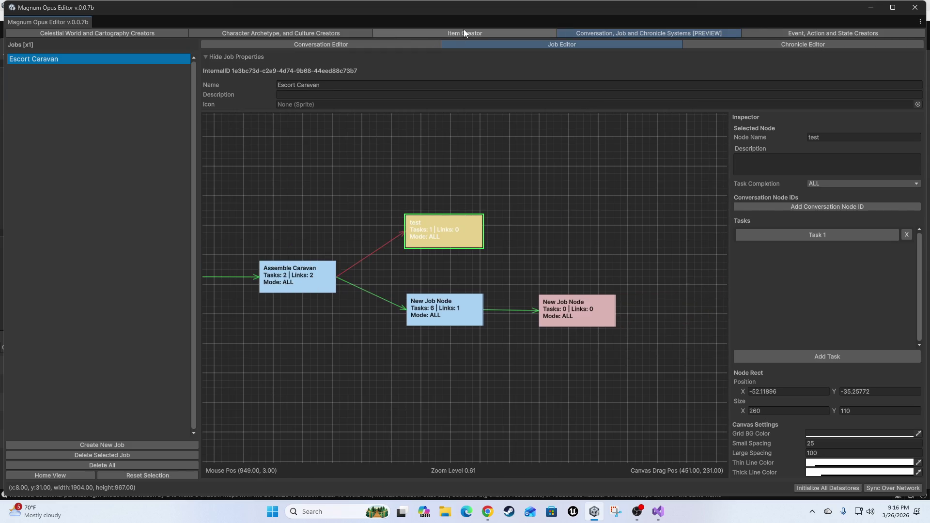
pyautogui.click(351, 45)
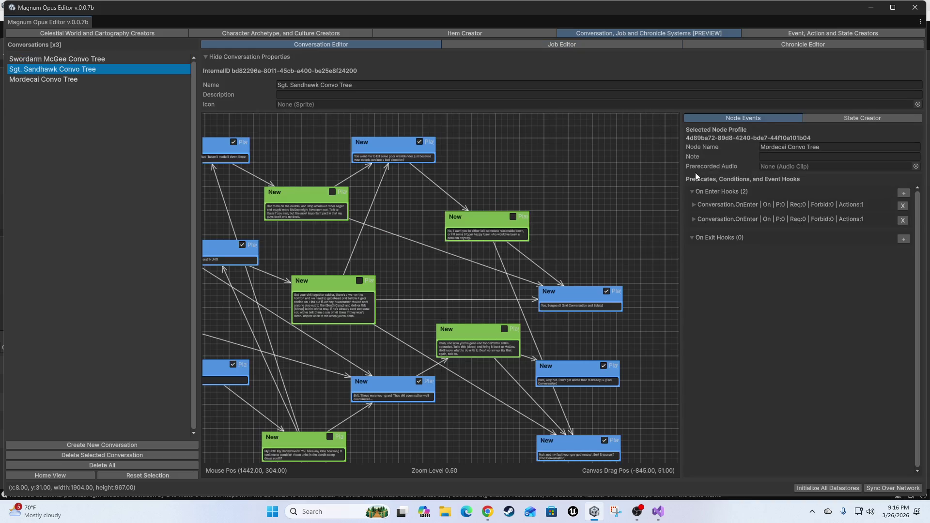
pyautogui.click(252, 33)
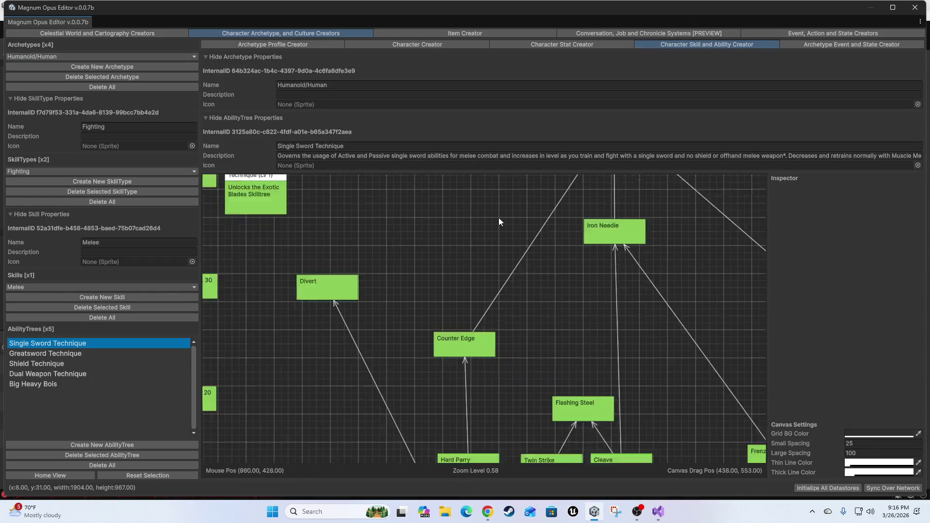
# Dismiss the ability graph's Create menu and view the turret Use action, UseTurret event and Item/InUse state
pyautogui.rightClick(451, 250)
pyautogui.moveTo(484, 256)
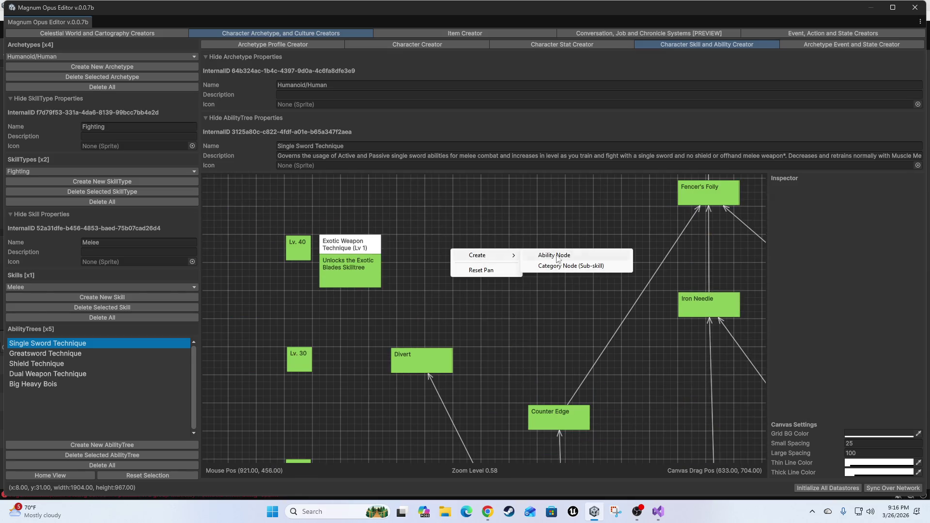
pyautogui.click(542, 314)
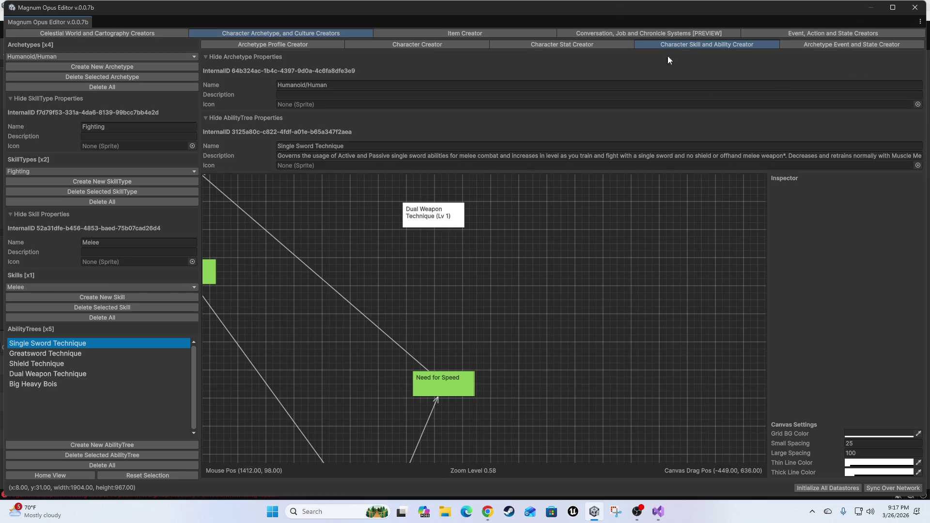
pyautogui.click(616, 31)
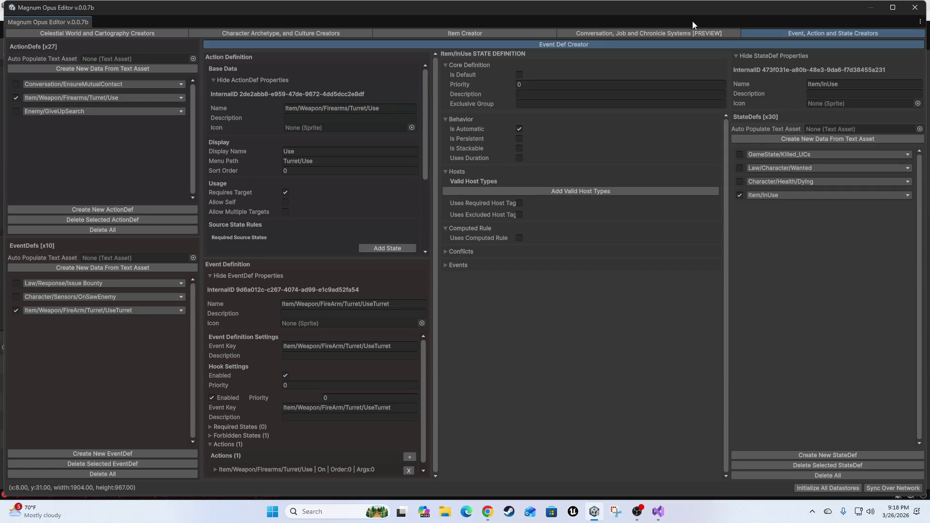
# Give the Escort Caravan job node a Reach Target task with a Location target
pyautogui.click(657, 32)
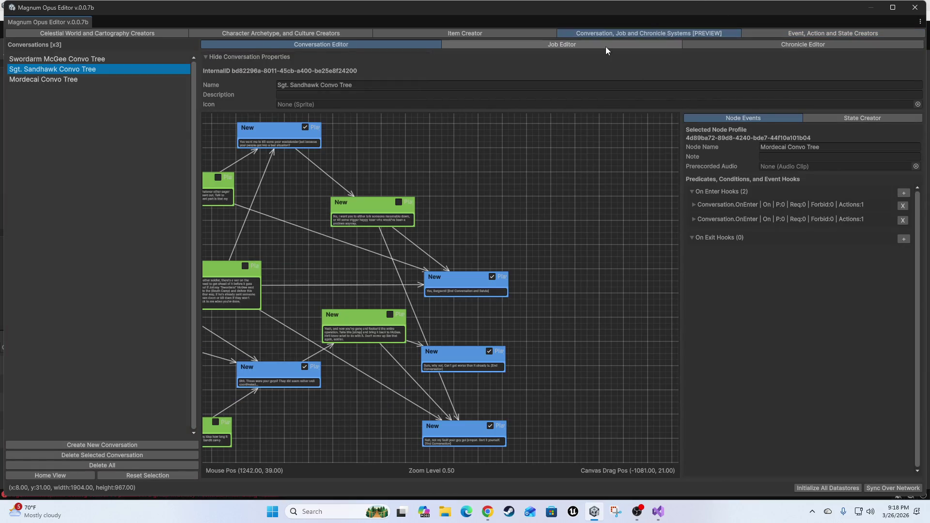
pyautogui.click(606, 47)
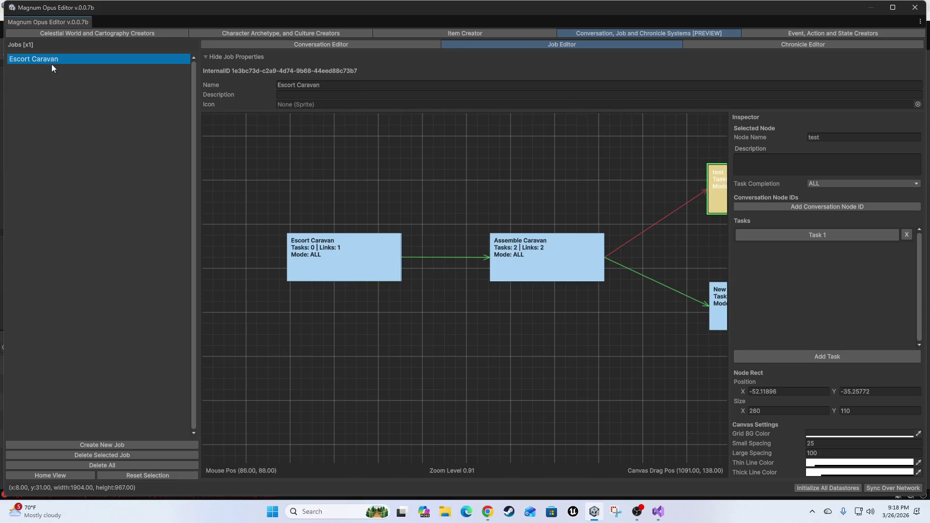
pyautogui.click(321, 247)
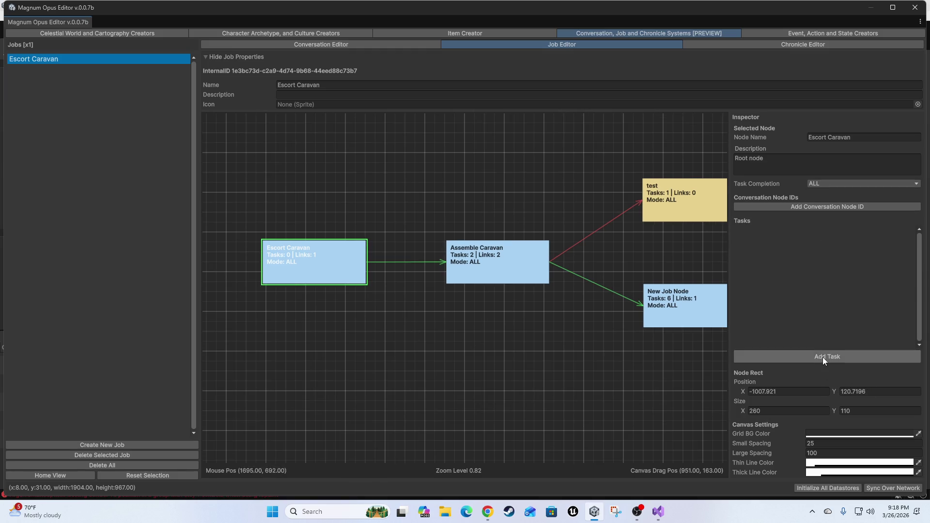
pyautogui.click(823, 356)
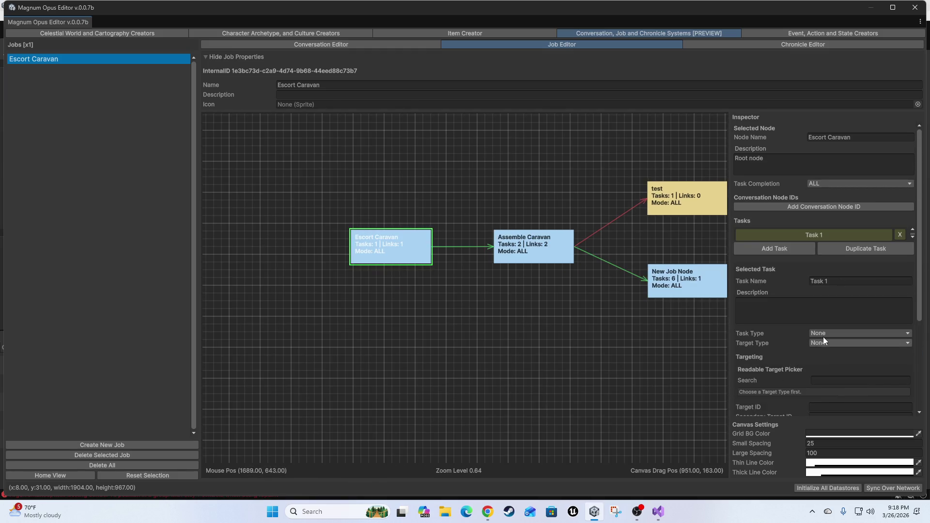
pyautogui.click(823, 334)
pyautogui.click(869, 367)
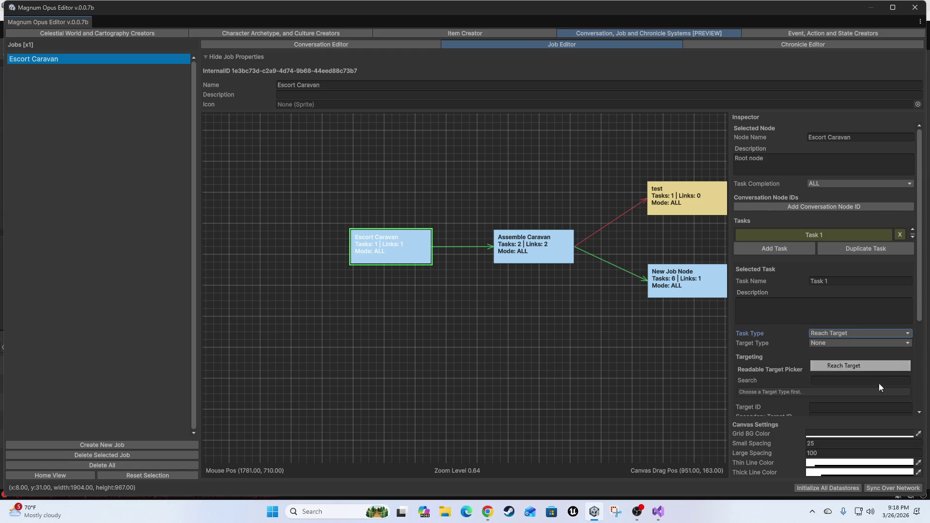
pyautogui.click(822, 342)
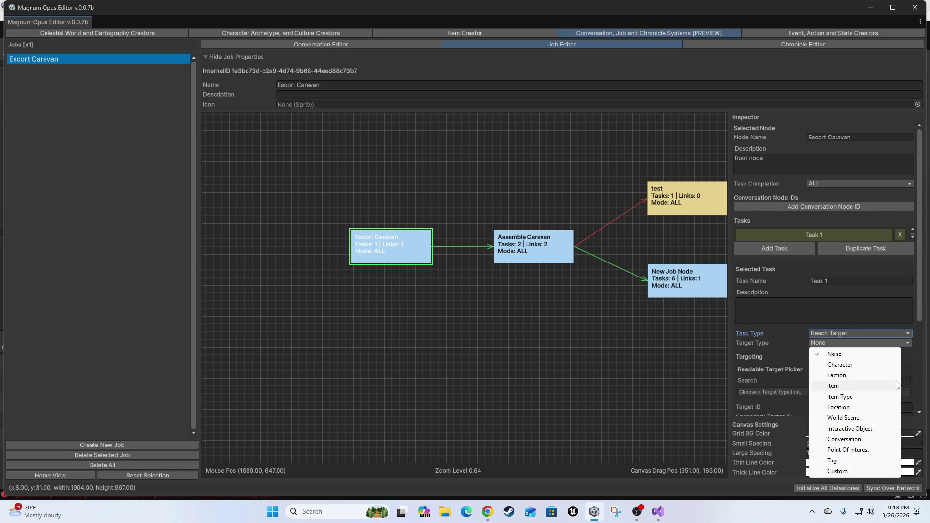
pyautogui.click(838, 407)
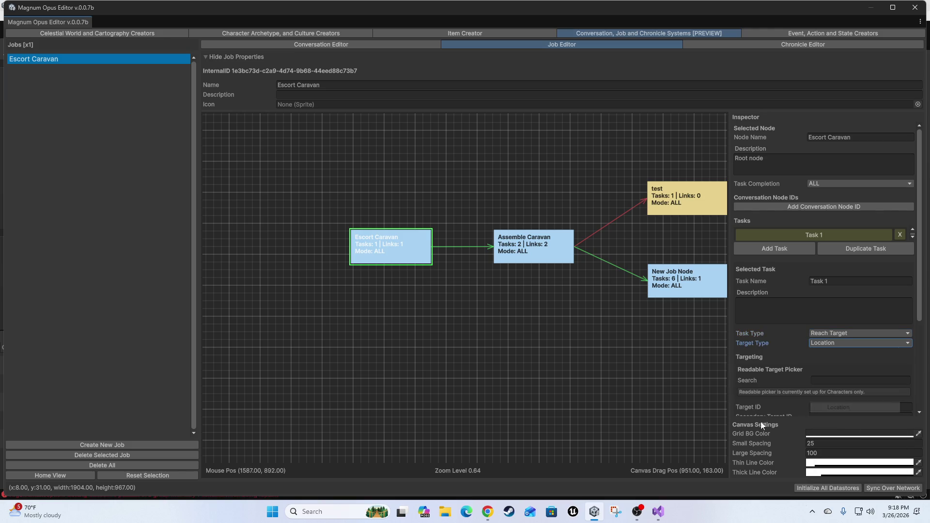
pyautogui.scroll(-3, 763, 400)
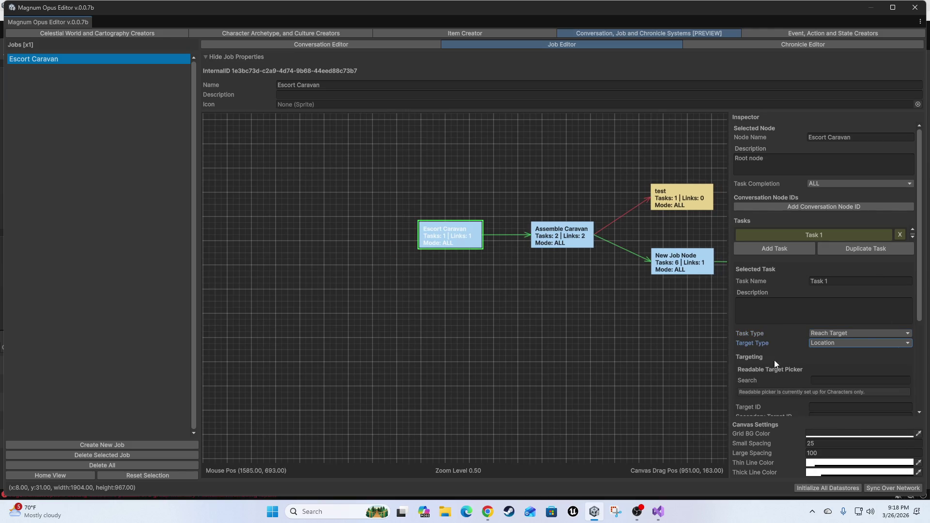
pyautogui.scroll(3, 760, 347)
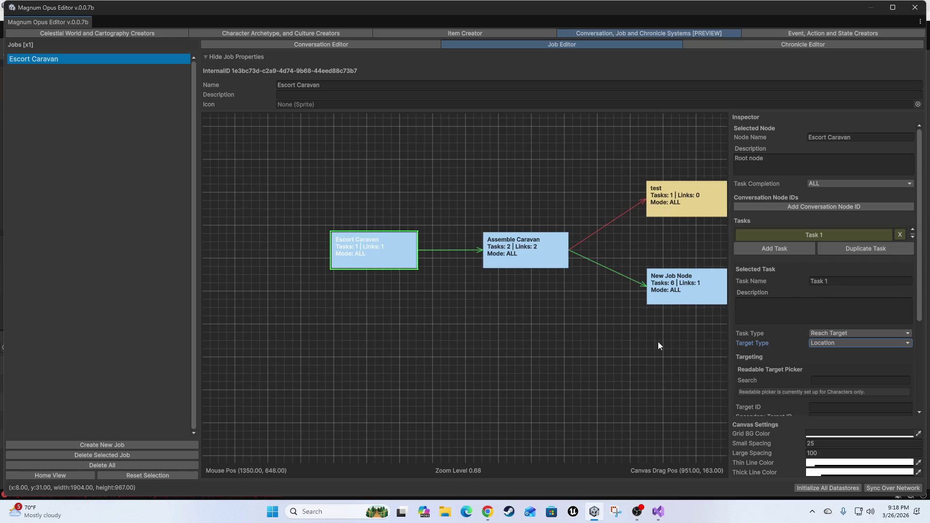
pyautogui.moveTo(426, 354); pyautogui.dragTo(444, 384)
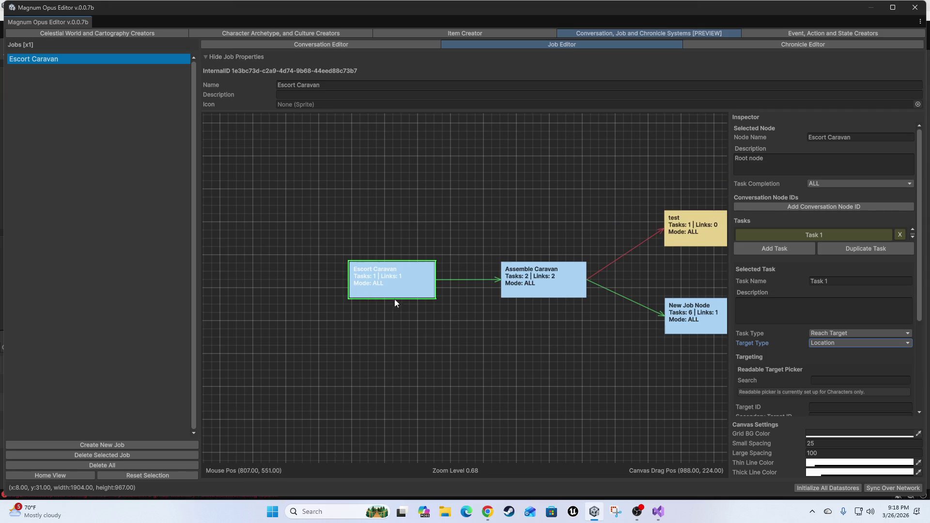
pyautogui.click(467, 279)
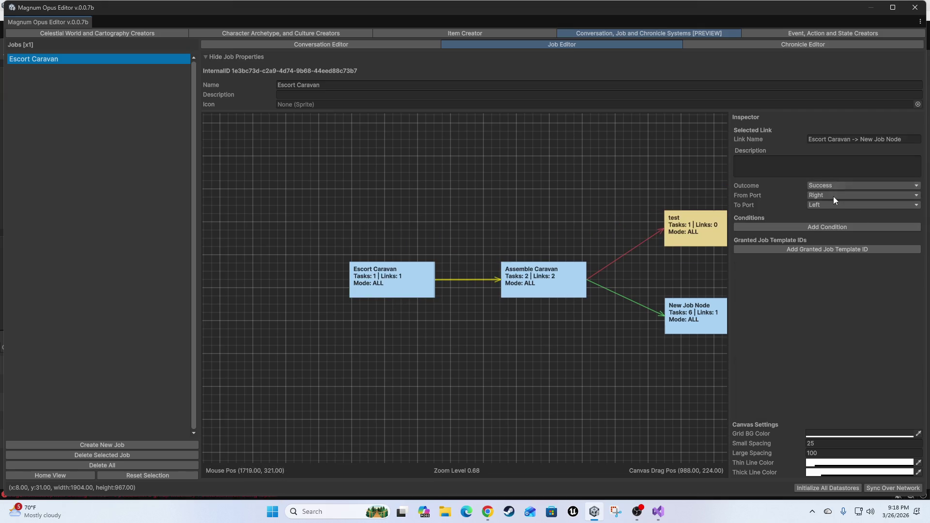
# Keep the Escort Caravan to Assemble Caravan link outcome as Success and add three conditions
pyautogui.click(829, 185)
pyautogui.click(804, 361)
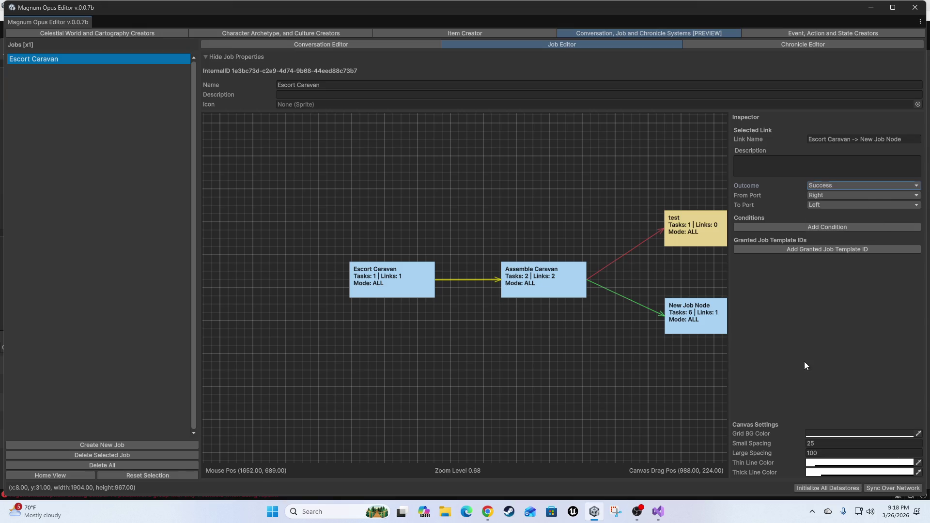
pyautogui.click(790, 228)
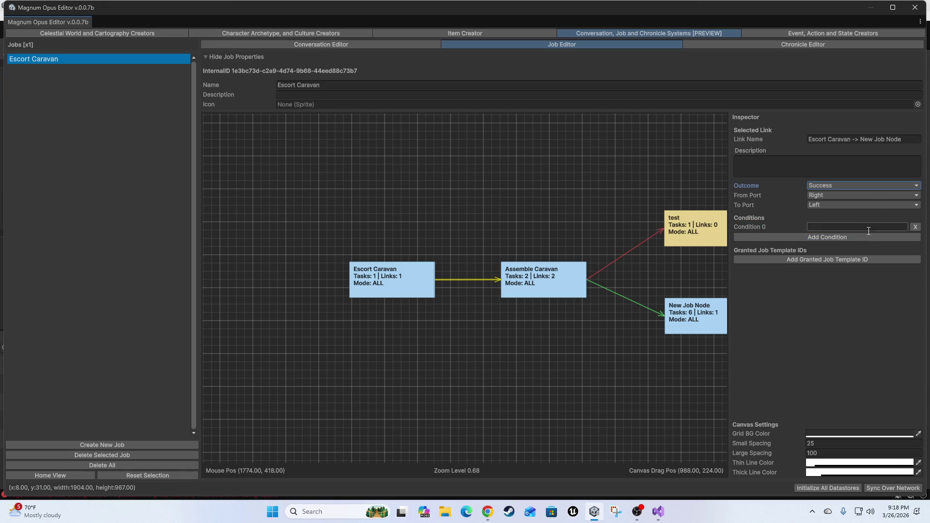
pyautogui.click(842, 238)
pyautogui.click(837, 246)
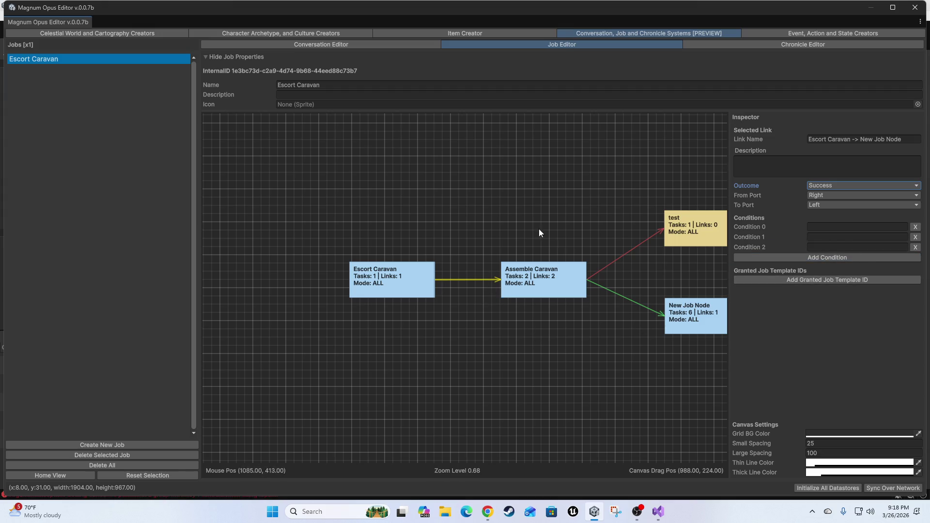
# Inspect the Assemble Caravan-to-test link and test node, then return to Endura's world profile map
pyautogui.moveTo(637, 402)
pyautogui.mouseDown()
pyautogui.moveTo(621, 353)
pyautogui.moveTo(407, 330)
pyautogui.mouseUp()
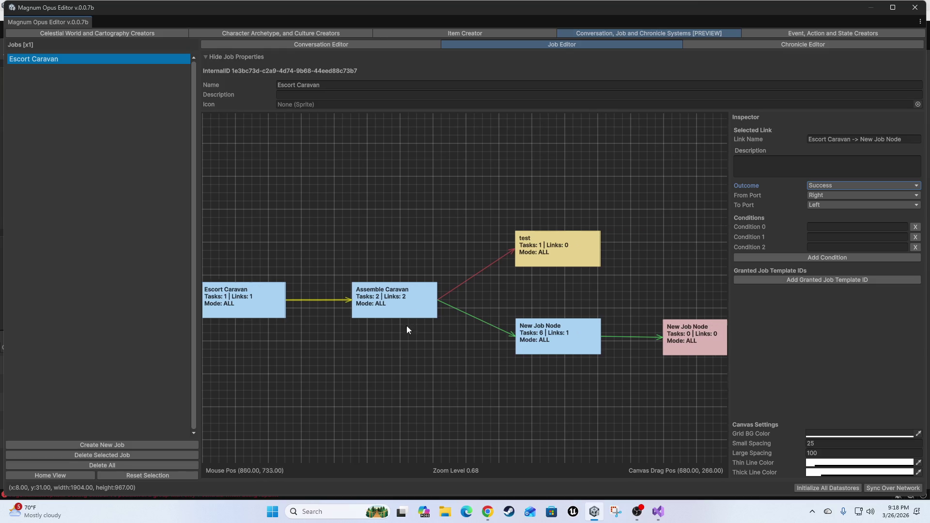
pyautogui.click(470, 276)
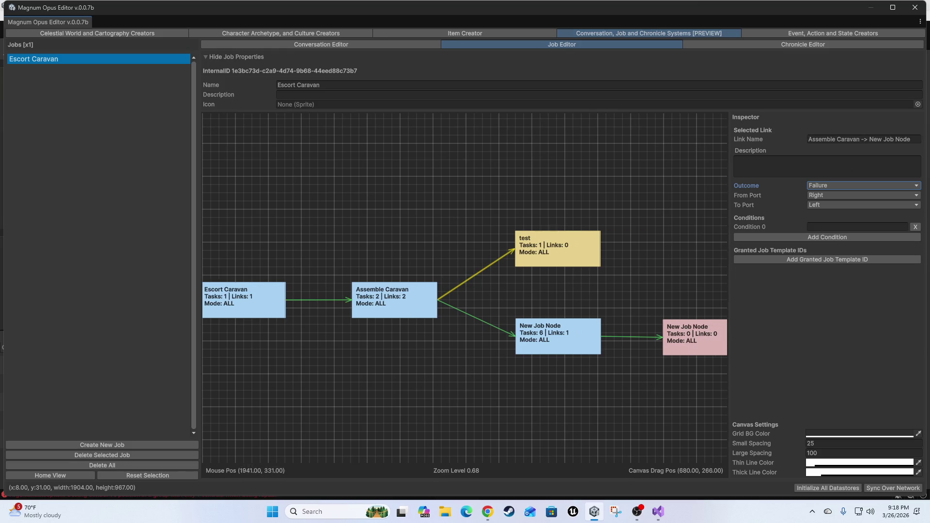
pyautogui.click(545, 249)
pyautogui.moveTo(604, 373)
pyautogui.mouseDown()
pyautogui.moveTo(503, 392)
pyautogui.moveTo(504, 366)
pyautogui.moveTo(512, 432)
pyautogui.moveTo(781, 39)
pyautogui.mouseUp()
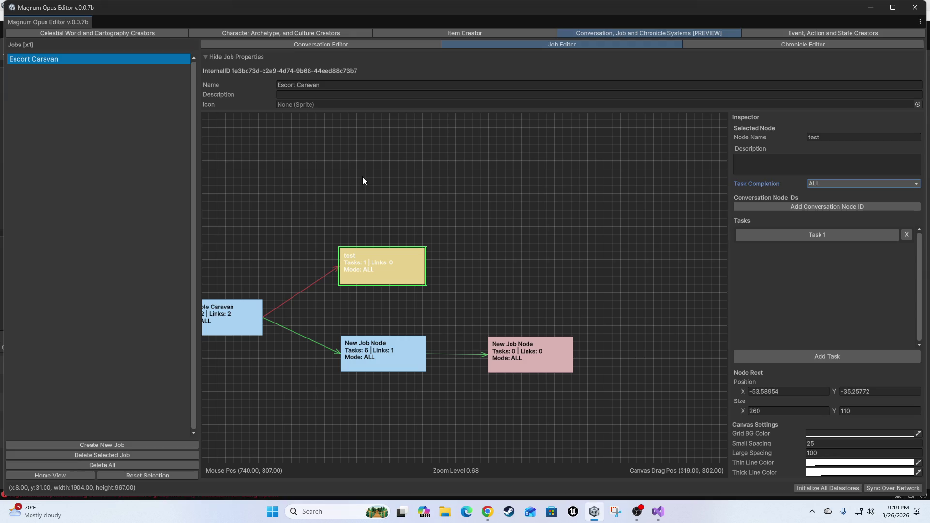
pyautogui.moveTo(212, 201)
pyautogui.mouseDown()
pyautogui.moveTo(392, 94)
pyautogui.moveTo(446, 208)
pyautogui.moveTo(402, 191)
pyautogui.mouseUp()
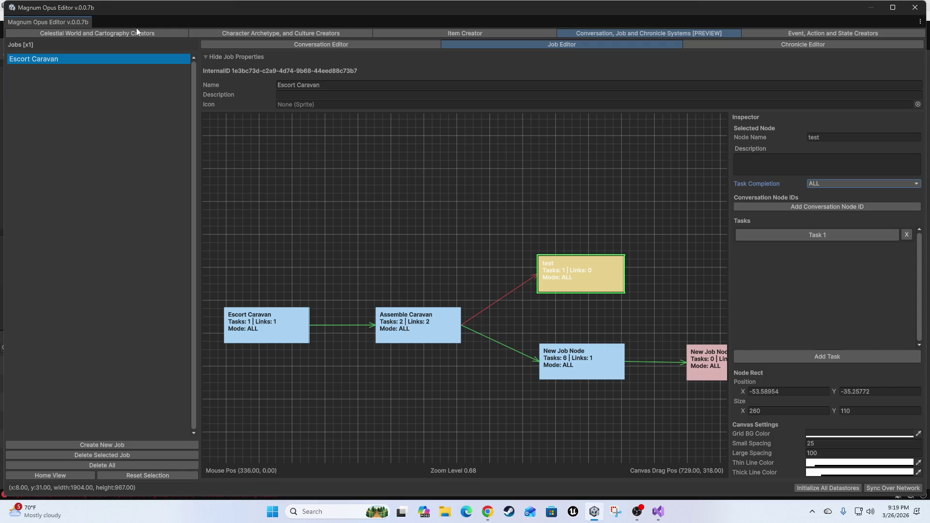
pyautogui.click(107, 35)
pyautogui.click(180, 52)
pyautogui.moveTo(403, 184)
pyautogui.mouseDown()
pyautogui.moveTo(472, 394)
pyautogui.moveTo(550, 425)
pyautogui.mouseUp()
pyautogui.scroll(5, 550, 425)
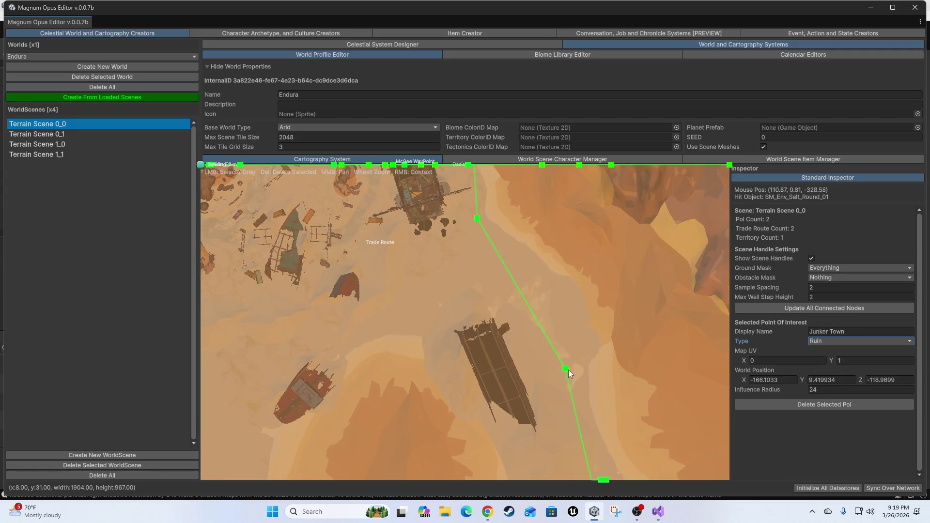
pyautogui.click(566, 368)
pyautogui.scroll(-2, 787, 386)
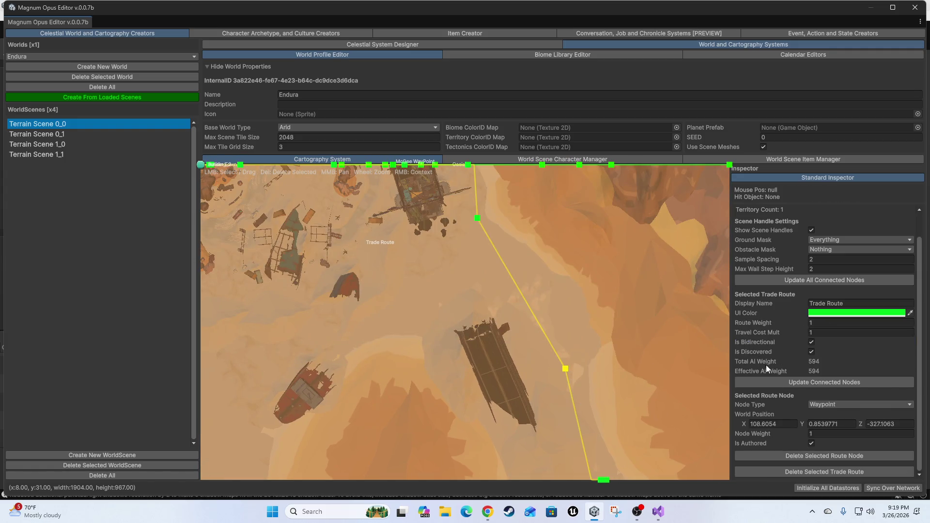
pyautogui.scroll(-6, 491, 381)
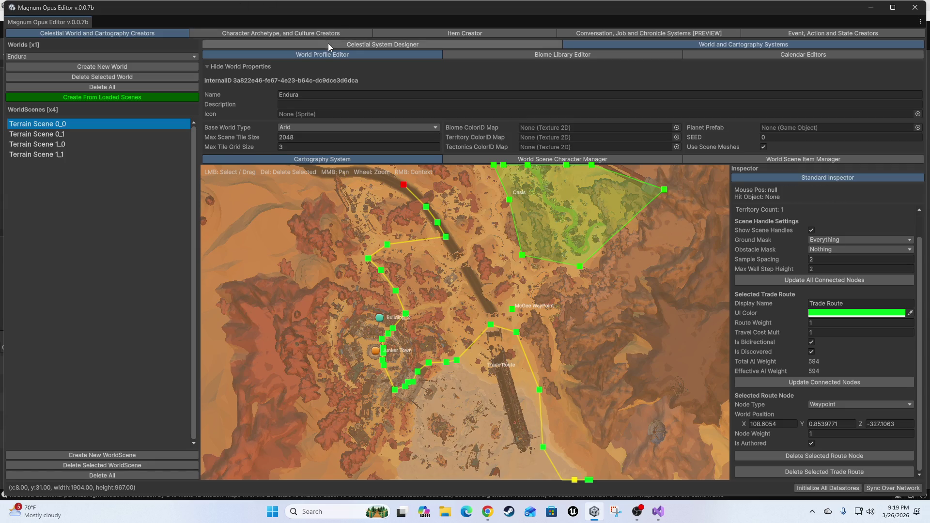
# Go through the editor's tabs to the Item Creator and open the Weapons/Ranged/Fire Arms/Placeable stat list
pyautogui.click(824, 54)
pyautogui.scroll(-5, 402, 374)
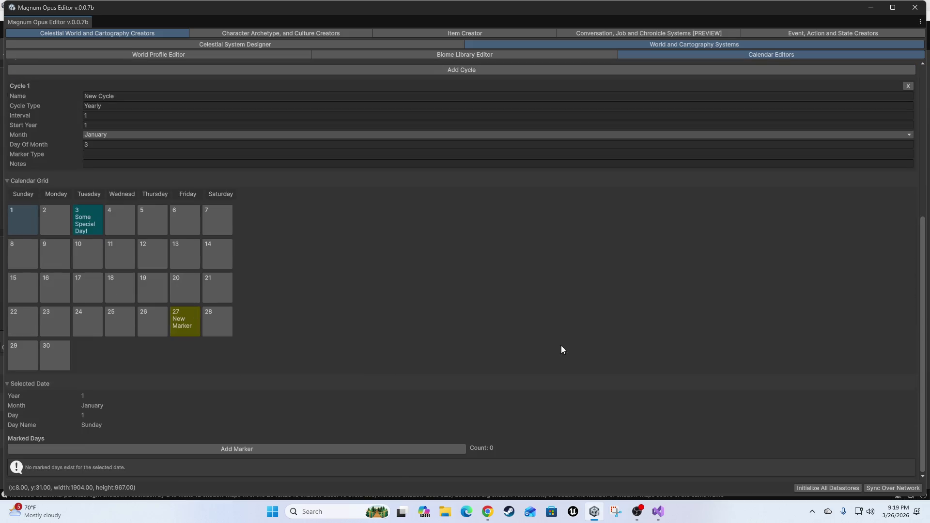
pyautogui.scroll(5, 318, 354)
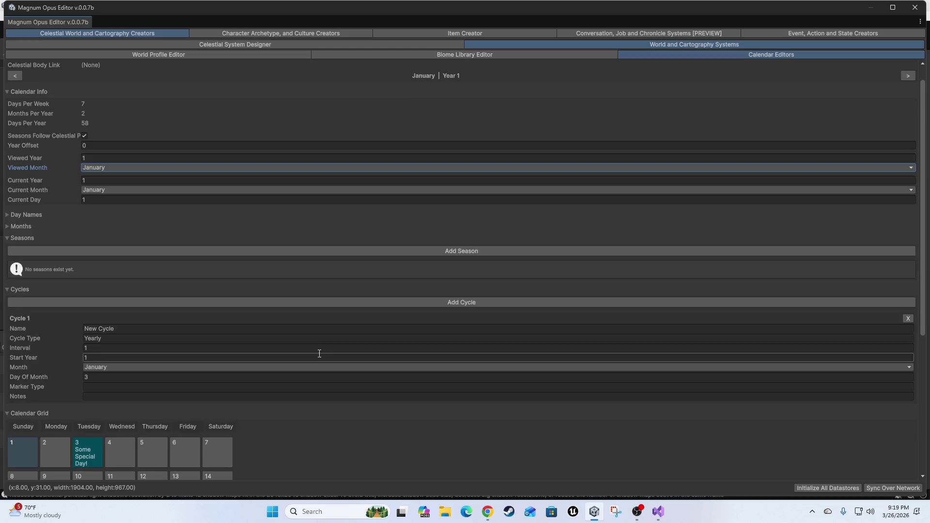
pyautogui.click(407, 52)
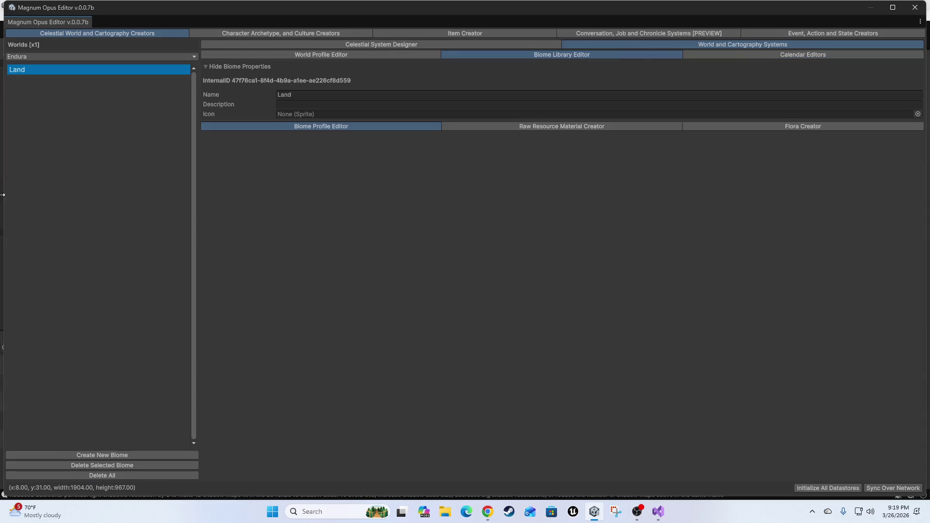
pyautogui.click(283, 34)
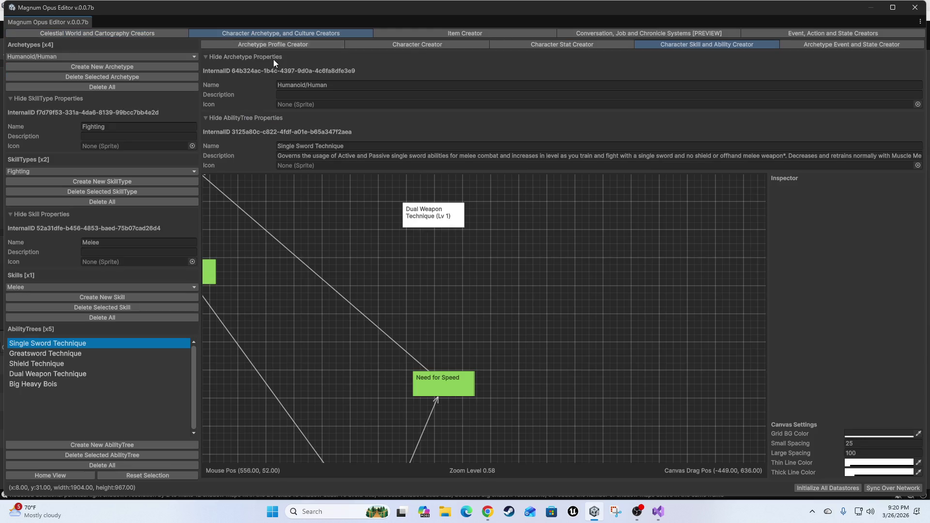
pyautogui.scroll(-2, 548, 331)
pyautogui.moveTo(516, 348)
pyautogui.mouseDown()
pyautogui.moveTo(571, 374)
pyautogui.moveTo(537, 351)
pyautogui.moveTo(412, 334)
pyautogui.moveTo(356, 344)
pyautogui.moveTo(321, 385)
pyautogui.moveTo(392, 132)
pyautogui.mouseUp()
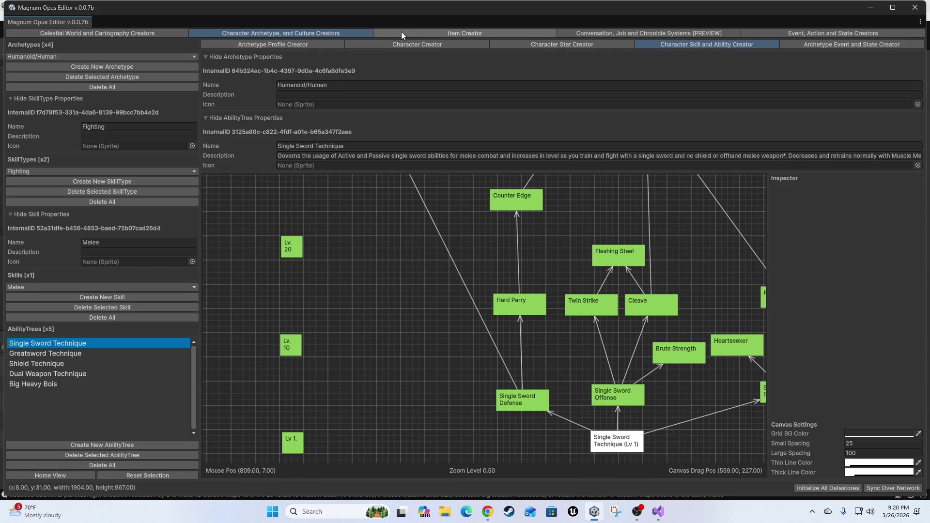
pyautogui.click(528, 33)
pyautogui.moveTo(646, 358)
pyautogui.mouseDown()
pyautogui.moveTo(677, 345)
pyautogui.moveTo(678, 293)
pyautogui.mouseUp()
pyautogui.click(537, 43)
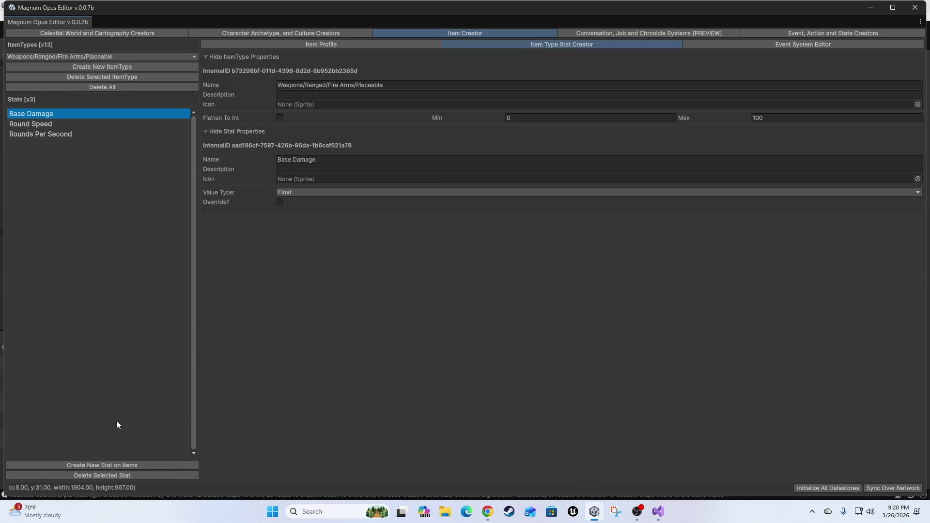
# Return to the item profile and browse the existing item types list without choosing one
pyautogui.click(320, 45)
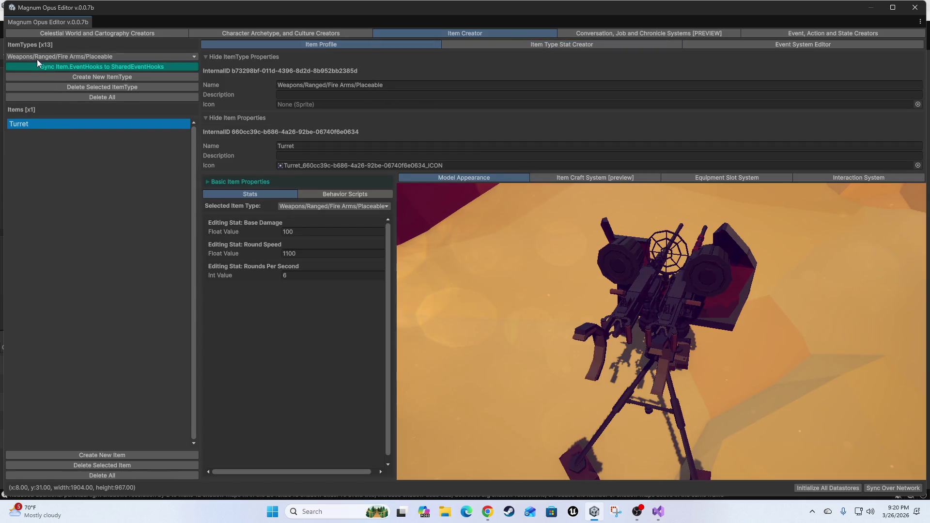
pyautogui.click(69, 55)
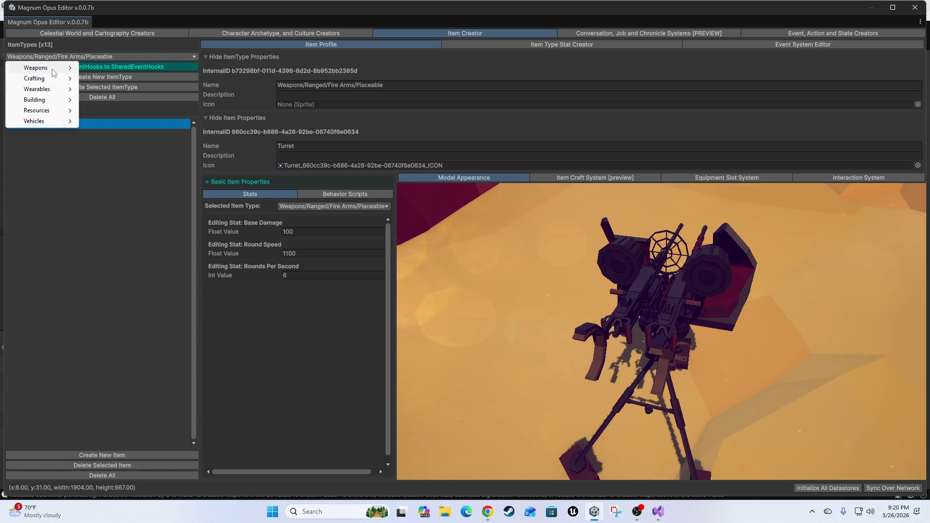
pyautogui.moveTo(58, 67)
pyautogui.moveTo(144, 70)
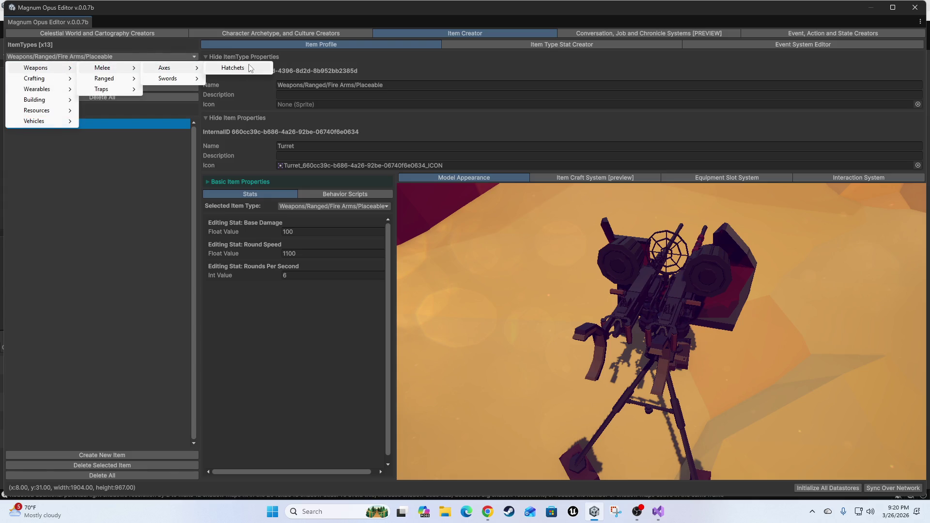
pyautogui.moveTo(171, 82)
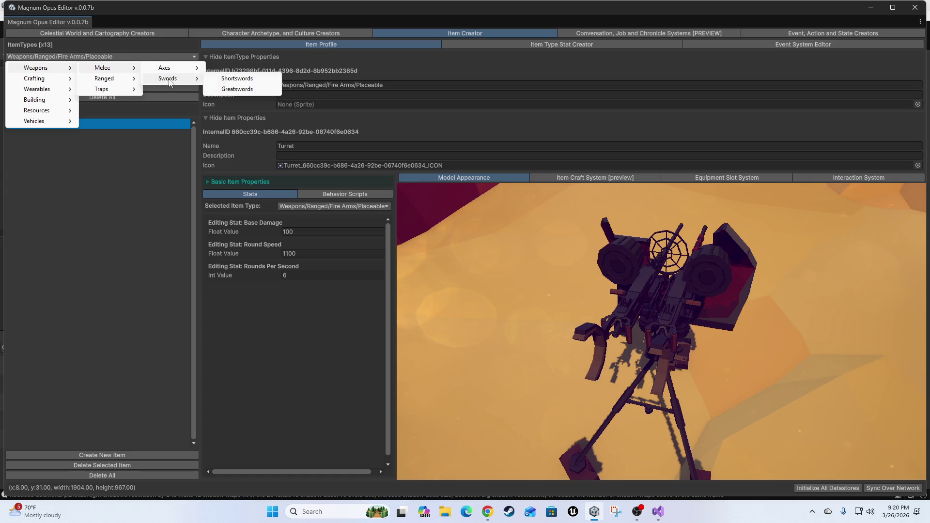
pyautogui.click(100, 255)
# Create a new item type named Building/Doors and add a first item to it
pyautogui.click(91, 76)
pyautogui.click(386, 84)
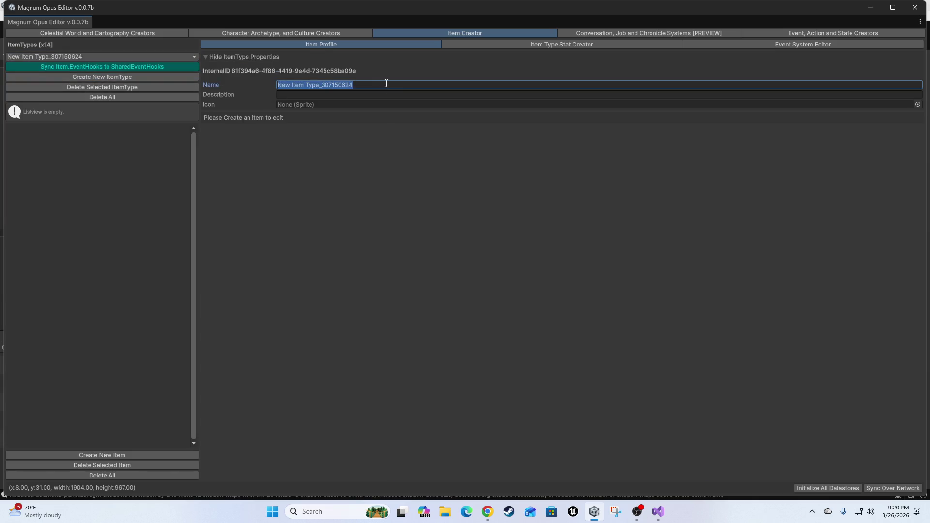
pyautogui.write('S')
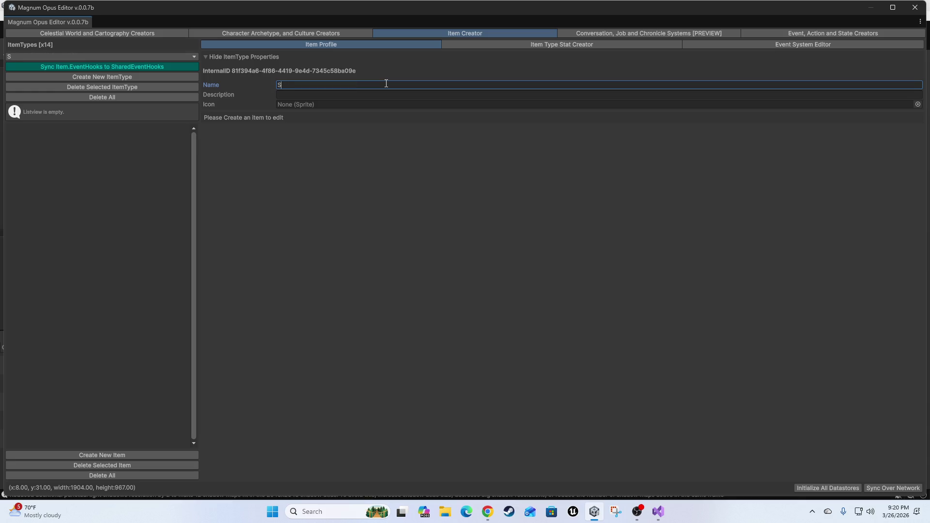
pyautogui.write('ome Type o')
pyautogui.hotkey('ctrl', 'a')
pyautogui.press('BackSpace')
pyautogui.write('ing')
pyautogui.click(80, 455)
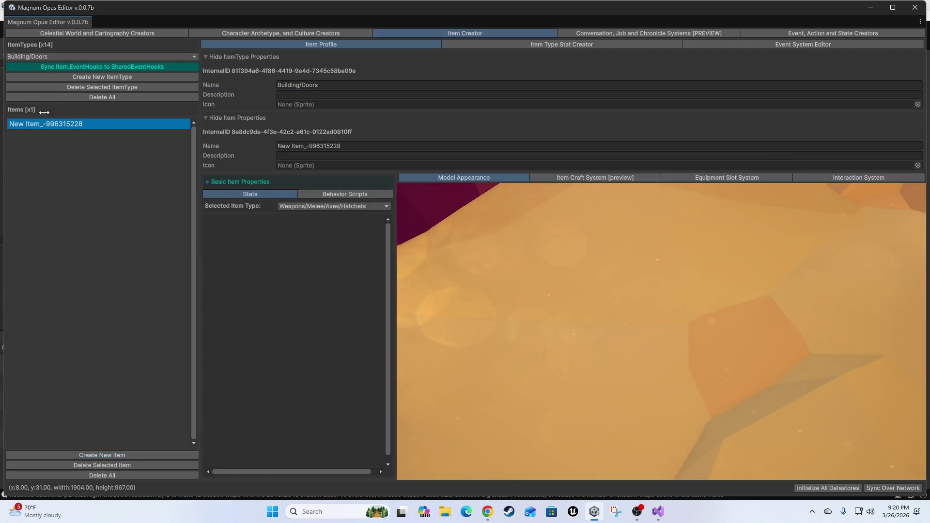
# Name the item Door, assign it the SM_Bld_Door_02 model, and open the Building/Doors stat list
pyautogui.click(361, 150)
pyautogui.write('Door')
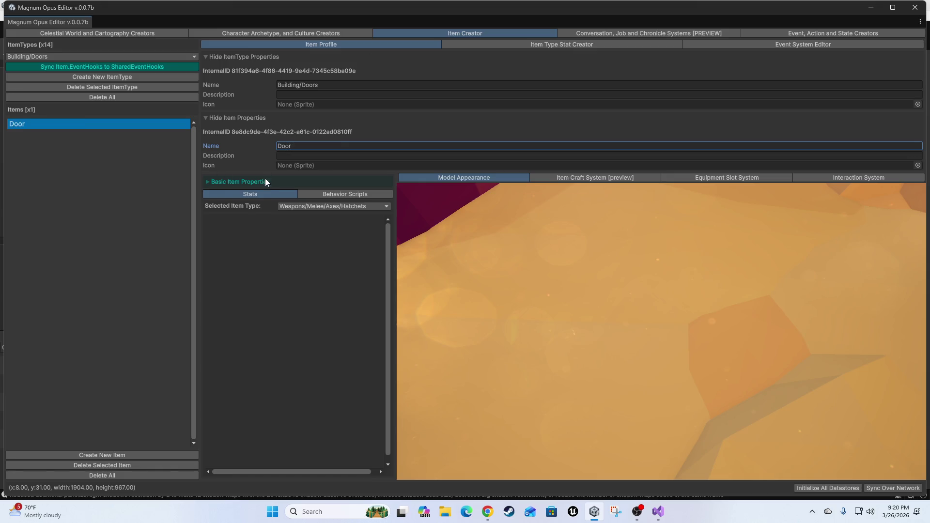
pyautogui.click(265, 181)
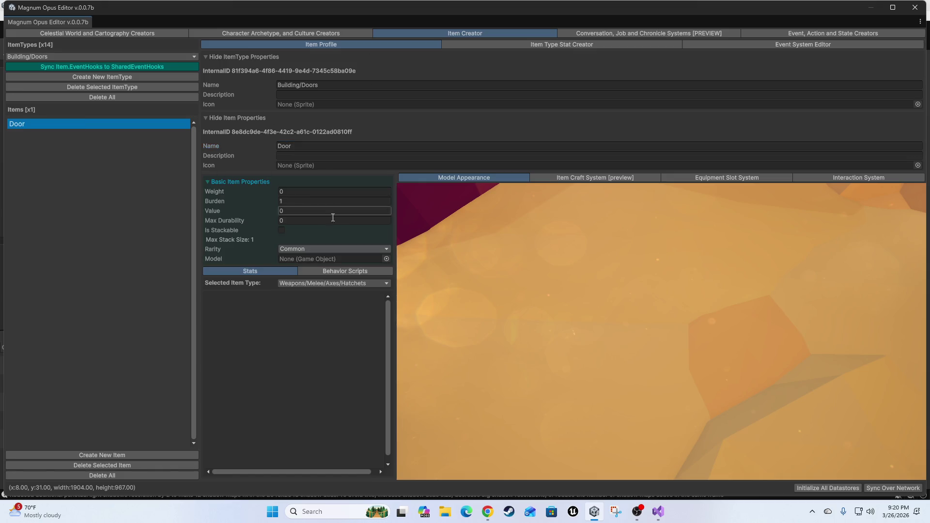
pyautogui.click(386, 259)
pyautogui.write('door')
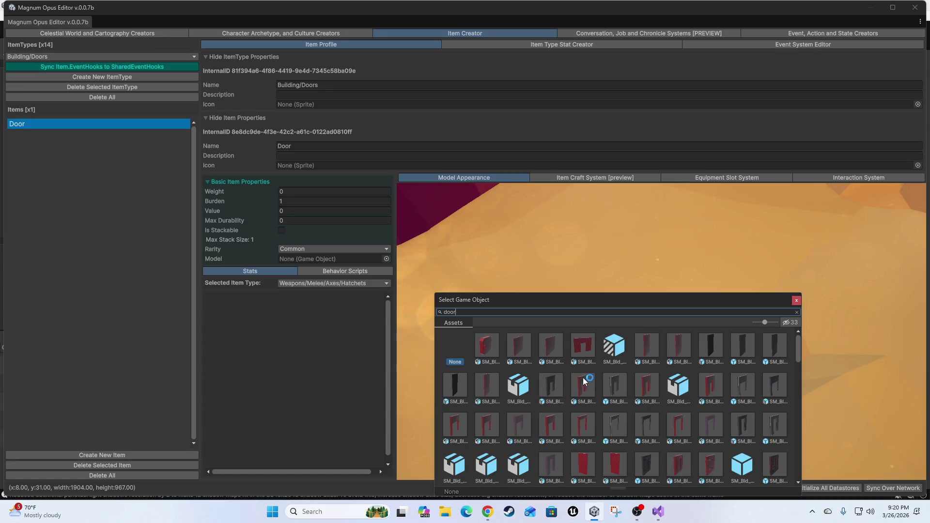
pyautogui.moveTo(590, 301)
pyautogui.mouseDown()
pyautogui.moveTo(525, 257)
pyautogui.moveTo(493, 180)
pyautogui.mouseUp()
pyautogui.scroll(-5, 469, 318)
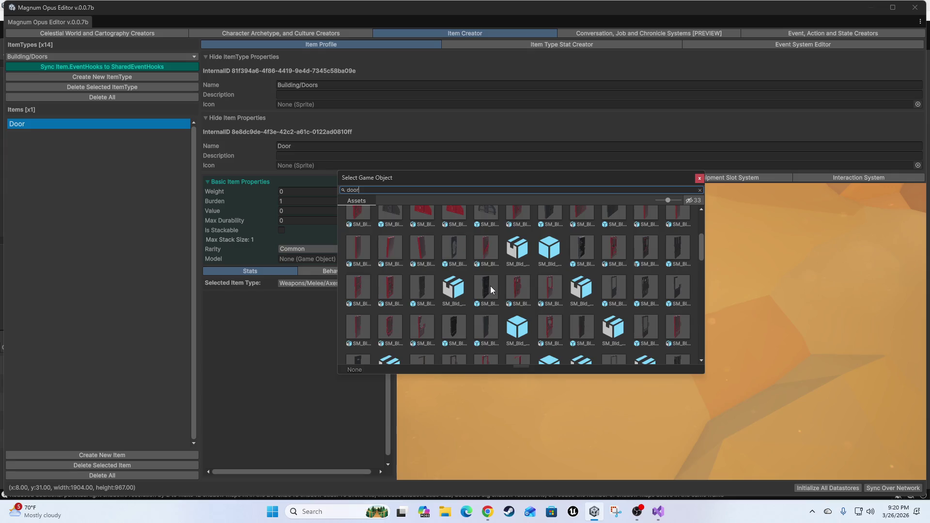
pyautogui.doubleClick(490, 286)
pyautogui.moveTo(662, 349)
pyautogui.mouseDown()
pyautogui.moveTo(673, 329)
pyautogui.moveTo(653, 355)
pyautogui.moveTo(743, 378)
pyautogui.moveTo(647, 376)
pyautogui.moveTo(660, 334)
pyautogui.moveTo(697, 348)
pyautogui.moveTo(684, 341)
pyautogui.mouseUp()
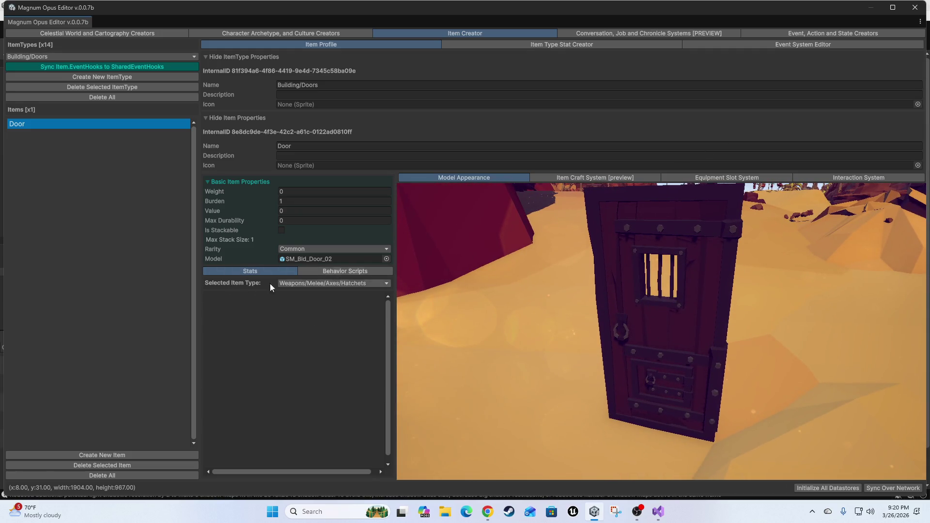
pyautogui.click(534, 44)
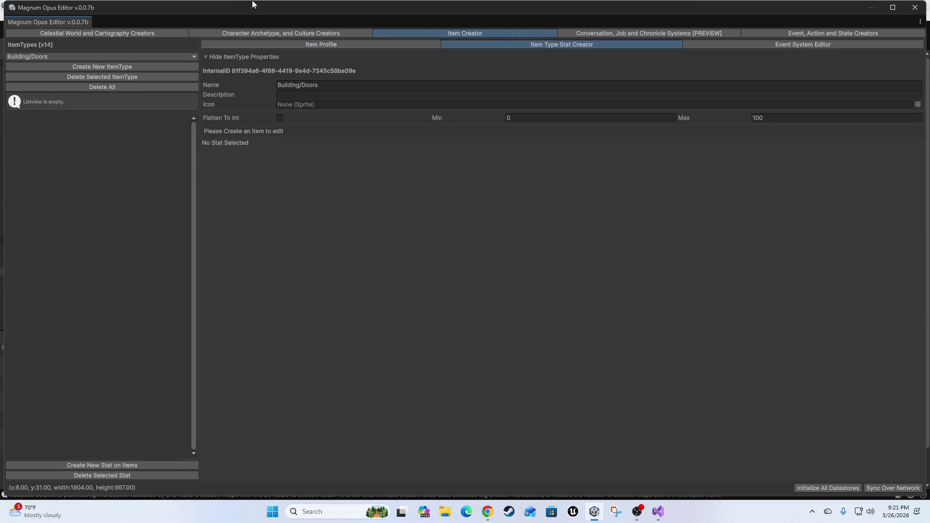
# Add an Int stat named Armor to Building/Doors, apply it to items, and set the Door's Armor to 325
pyautogui.click(66, 469)
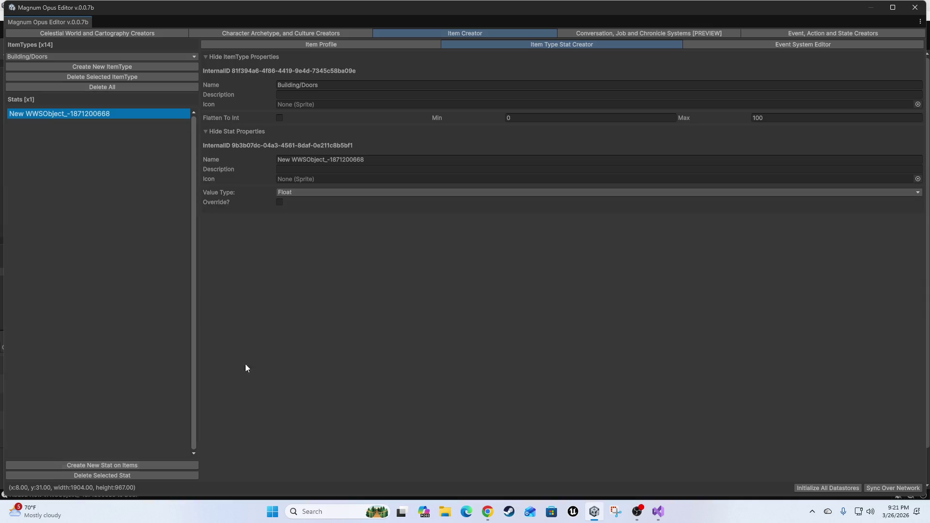
pyautogui.click(377, 162)
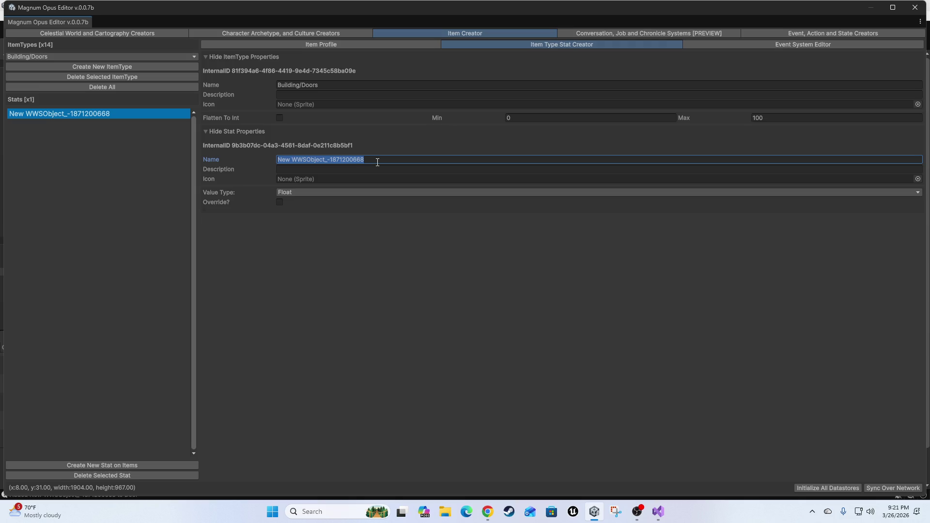
pyautogui.write('Armor')
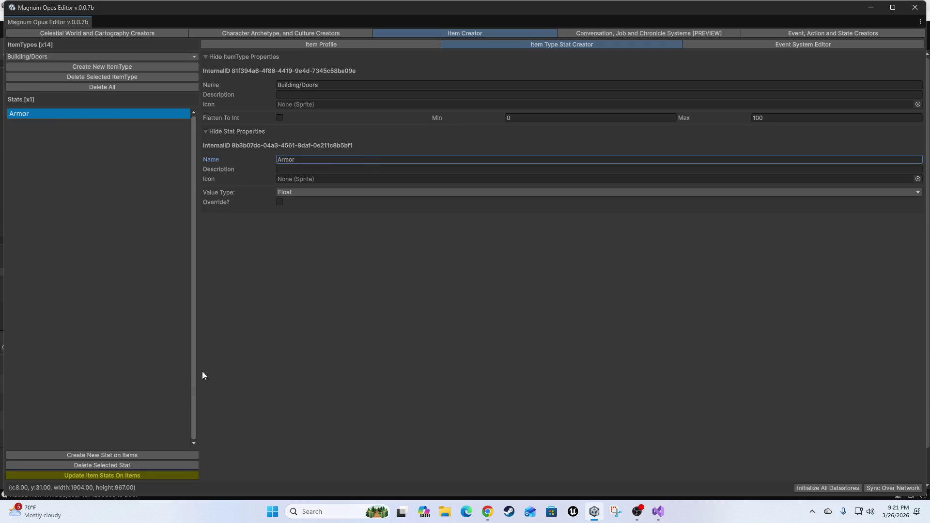
pyautogui.click(96, 476)
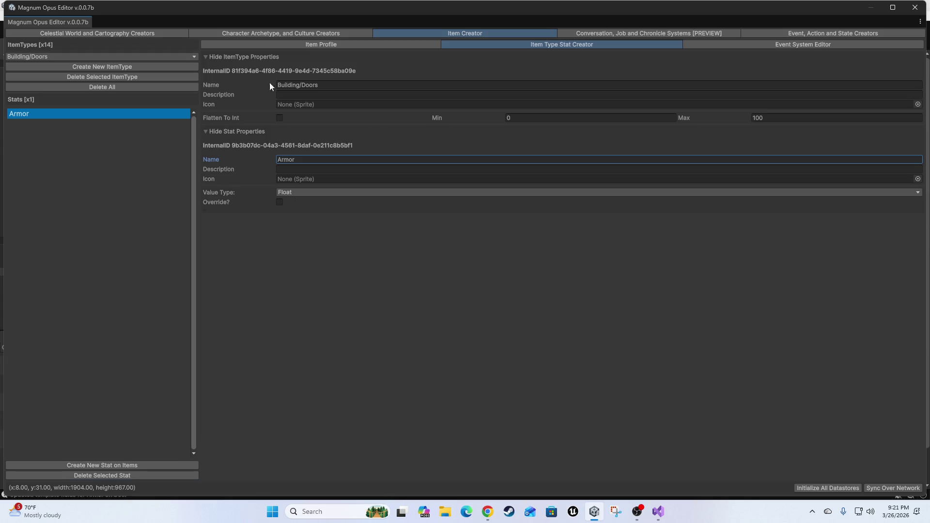
pyautogui.click(315, 192)
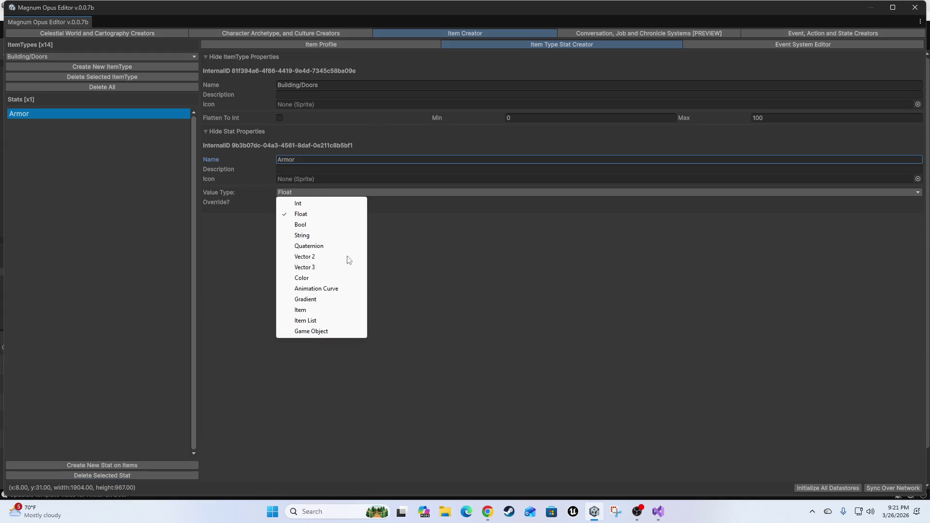
pyautogui.click(308, 203)
pyautogui.click(104, 476)
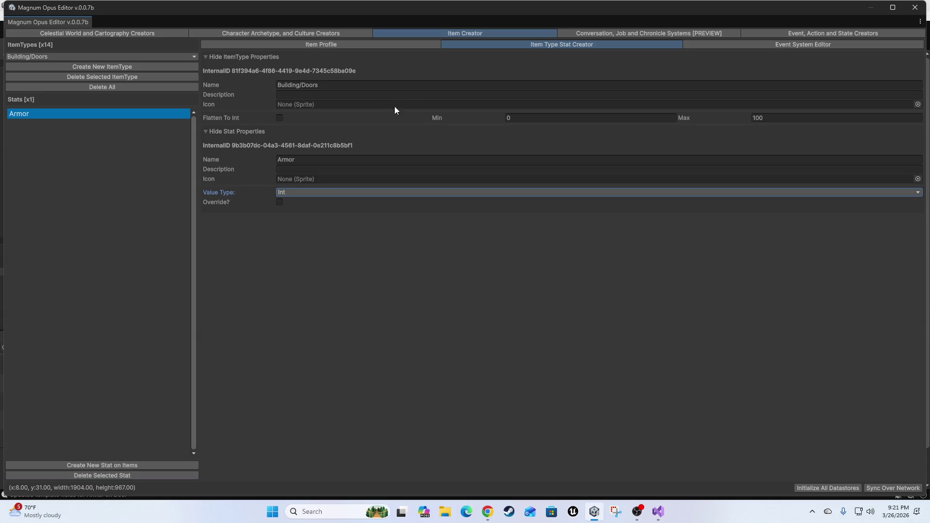
pyautogui.click(296, 45)
pyautogui.moveTo(266, 310)
pyautogui.mouseDown()
pyautogui.moveTo(398, 315)
pyautogui.moveTo(328, 312)
pyautogui.mouseUp()
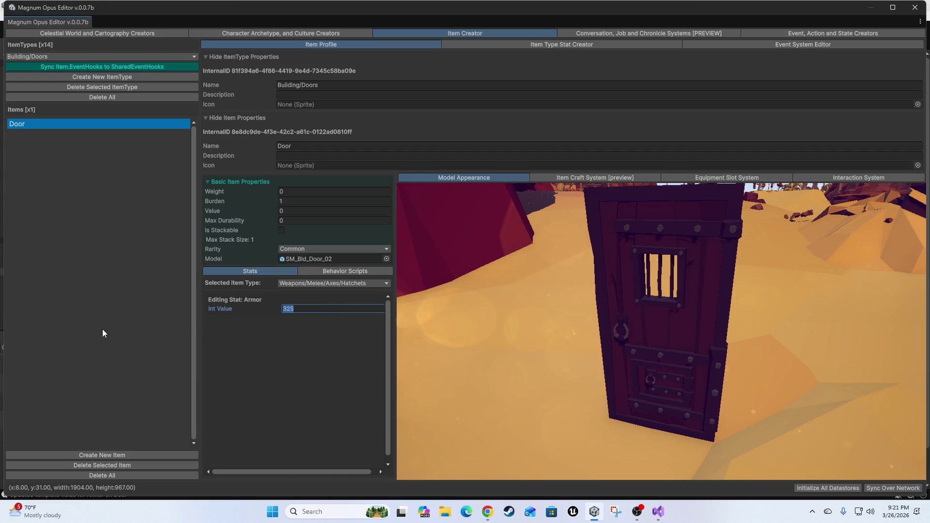
# Create a crafting graph for the Door named Woodworking
pyautogui.click(563, 176)
pyautogui.click(449, 207)
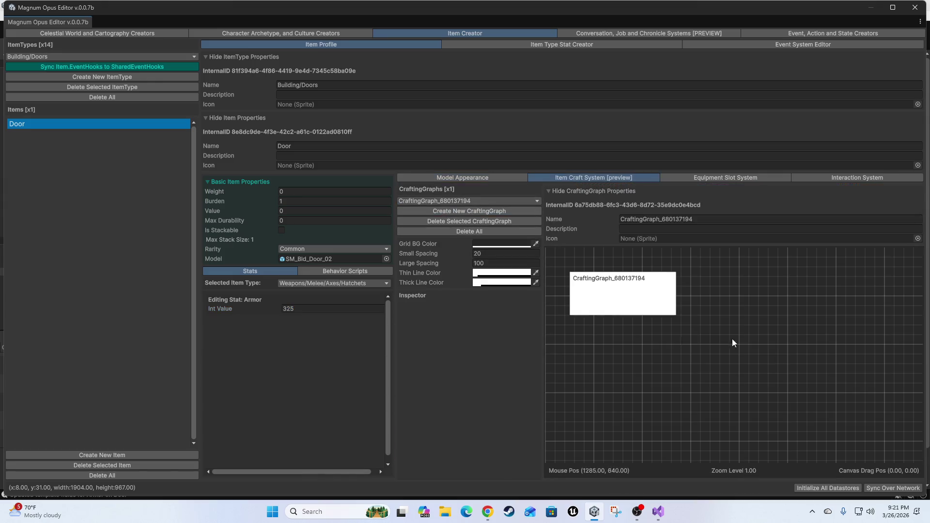
pyautogui.click(711, 377)
pyautogui.scroll(-2, 606, 397)
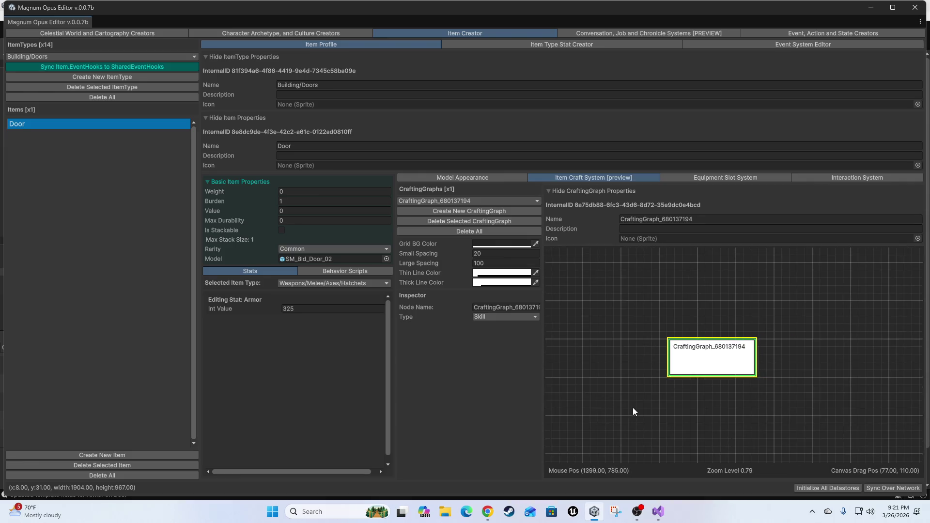
pyautogui.moveTo(633, 408); pyautogui.dragTo(701, 441)
pyautogui.moveTo(756, 380); pyautogui.dragTo(755, 422)
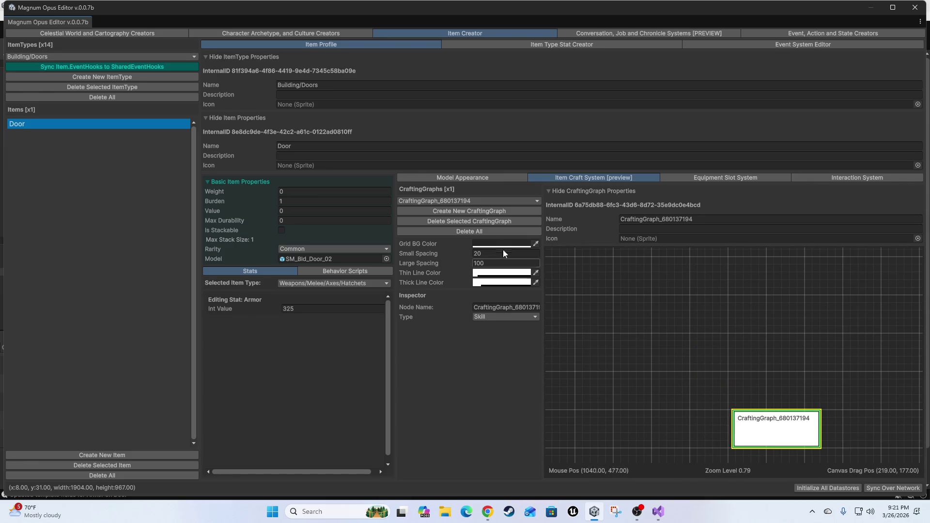
pyautogui.click(736, 219)
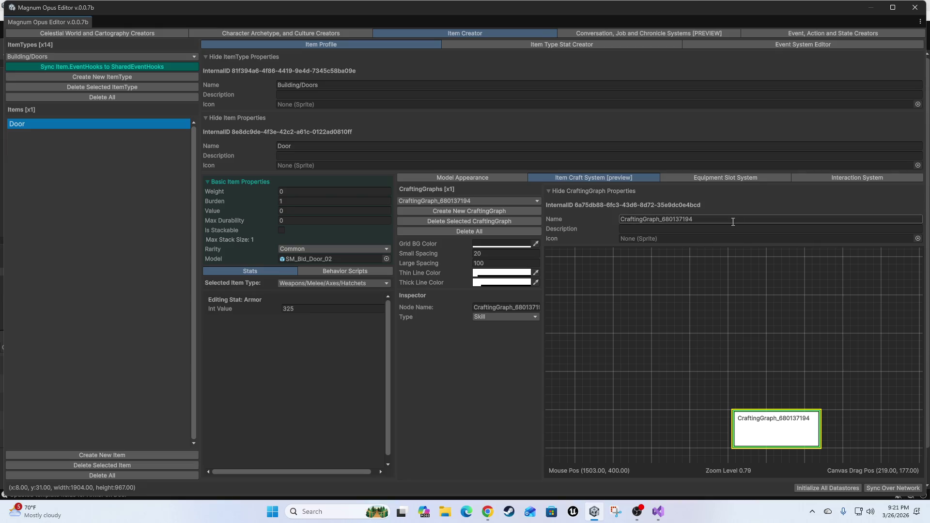
pyautogui.write('W')
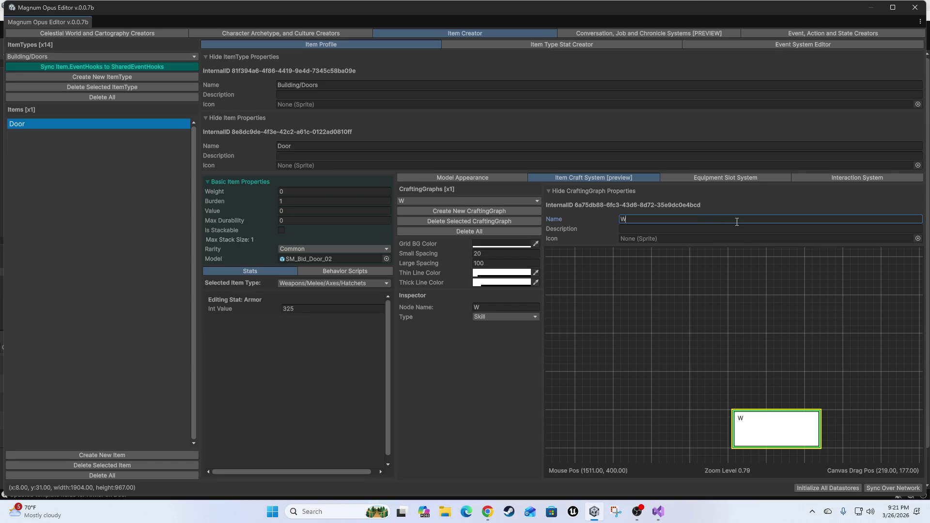
pyautogui.write('oodworking')
pyautogui.moveTo(766, 431); pyautogui.dragTo(768, 431)
# Add an Action node to the graph, linked from the Woodworking root node
pyautogui.rightClick(754, 323)
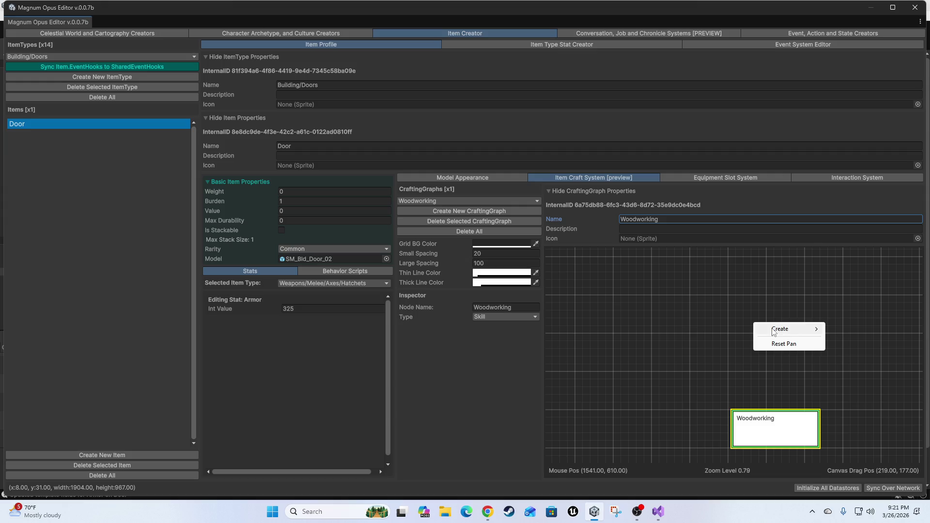
pyautogui.moveTo(793, 330)
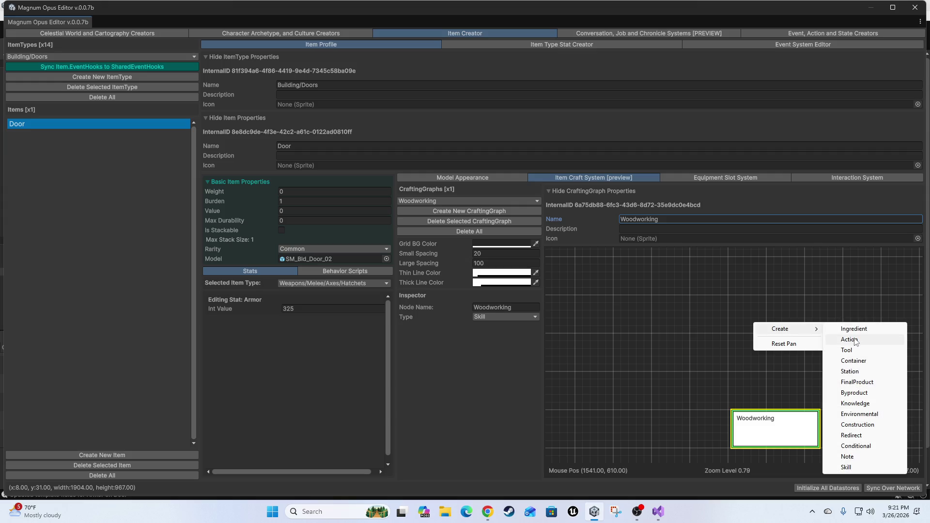
pyautogui.click(855, 341)
pyautogui.moveTo(766, 432)
pyautogui.mouseDown()
pyautogui.moveTo(767, 342)
pyautogui.moveTo(781, 316)
pyautogui.mouseUp()
# Name the Action node Make Door, keeping the graph name as Woodworking
pyautogui.click(674, 219)
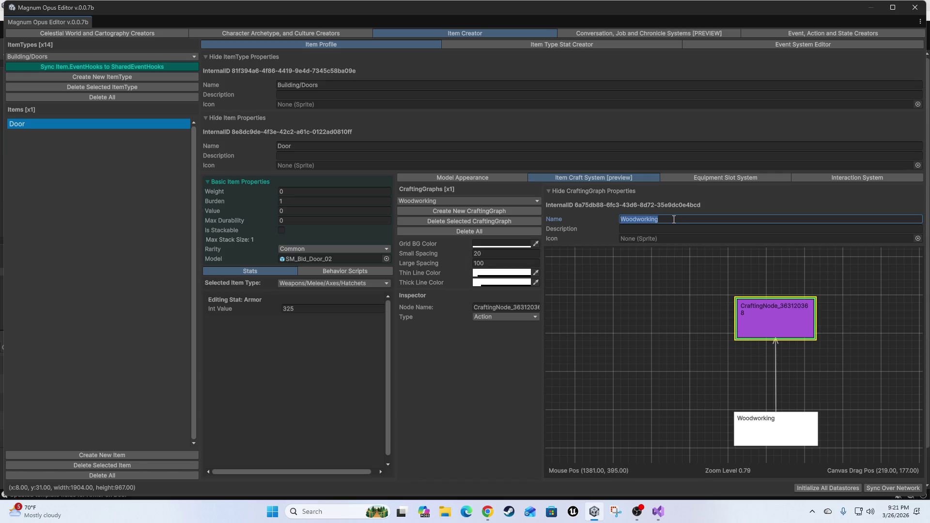
pyautogui.press('BackSpace')
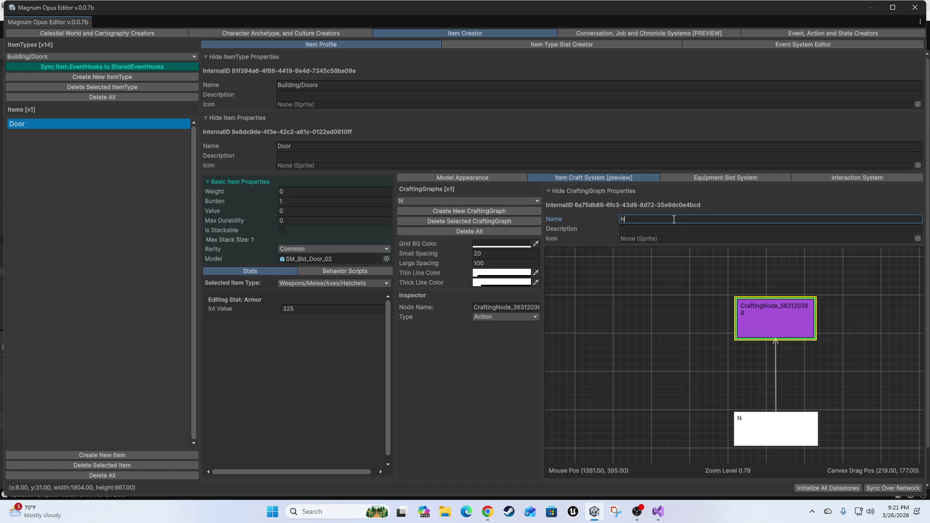
pyautogui.write('Make Door')
pyautogui.moveTo(780, 318); pyautogui.dragTo(779, 343)
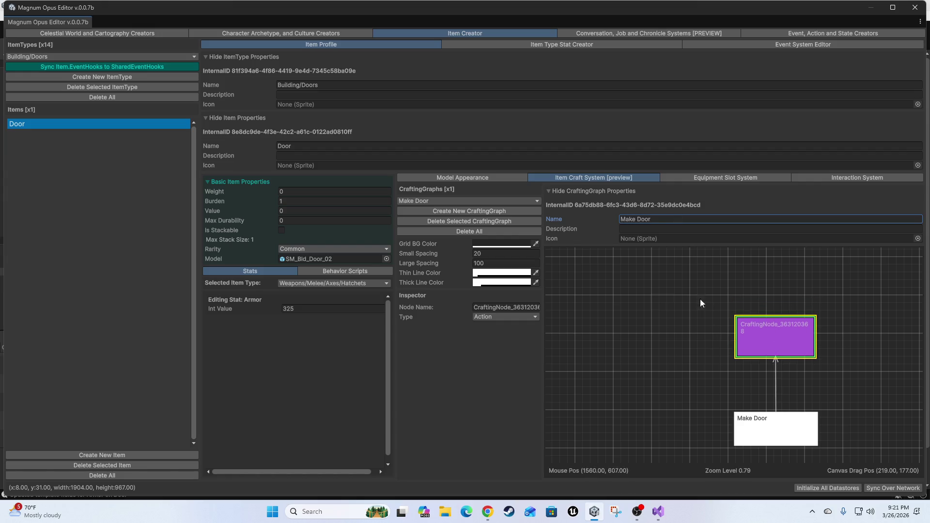
pyautogui.click(761, 428)
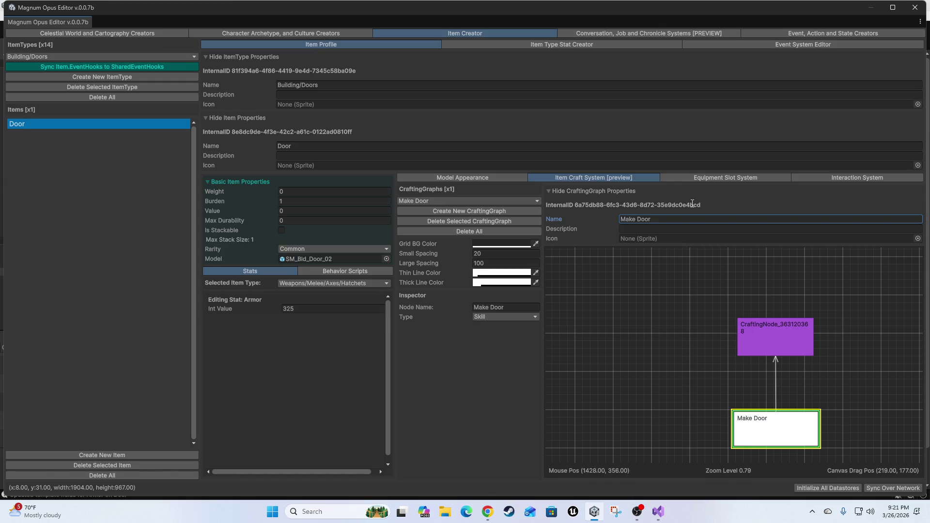
pyautogui.tripleClick(678, 219)
pyautogui.write('Wood')
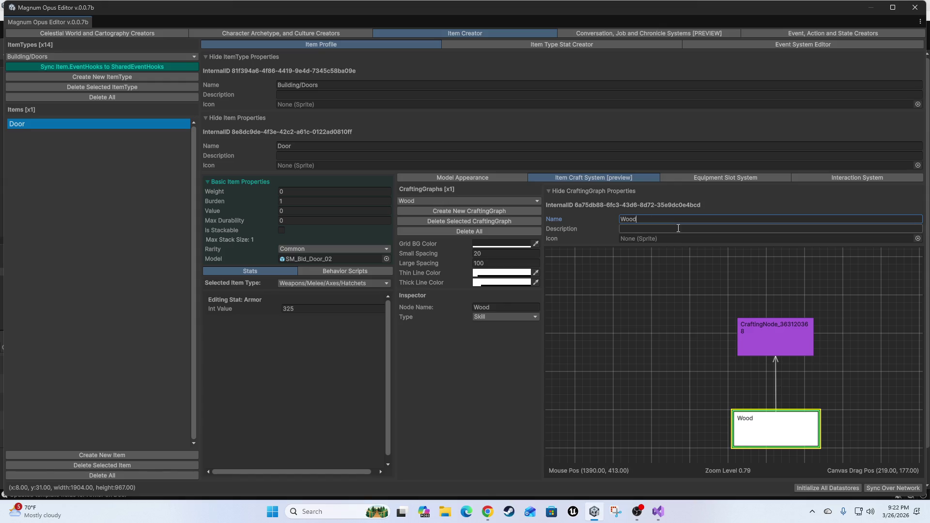
pyautogui.write('working')
pyautogui.click(775, 339)
pyautogui.click(512, 308)
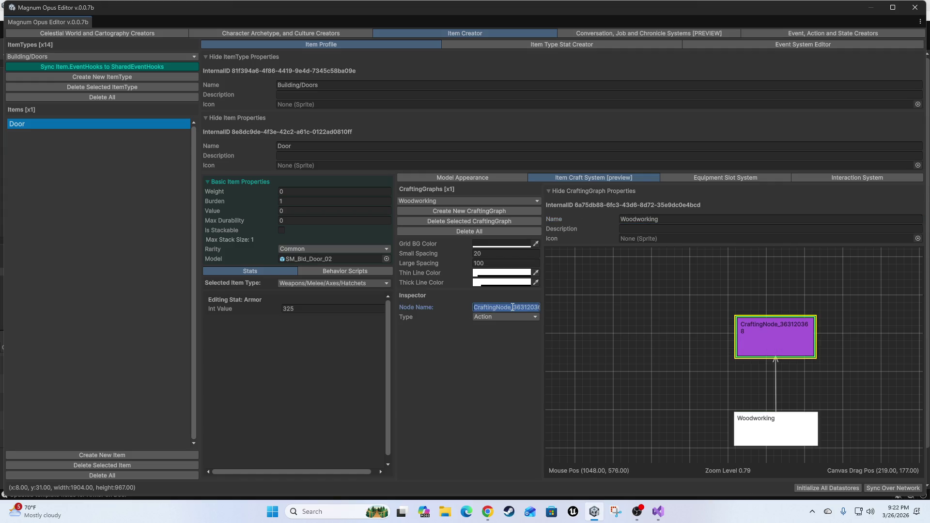
pyautogui.write('Make Do')
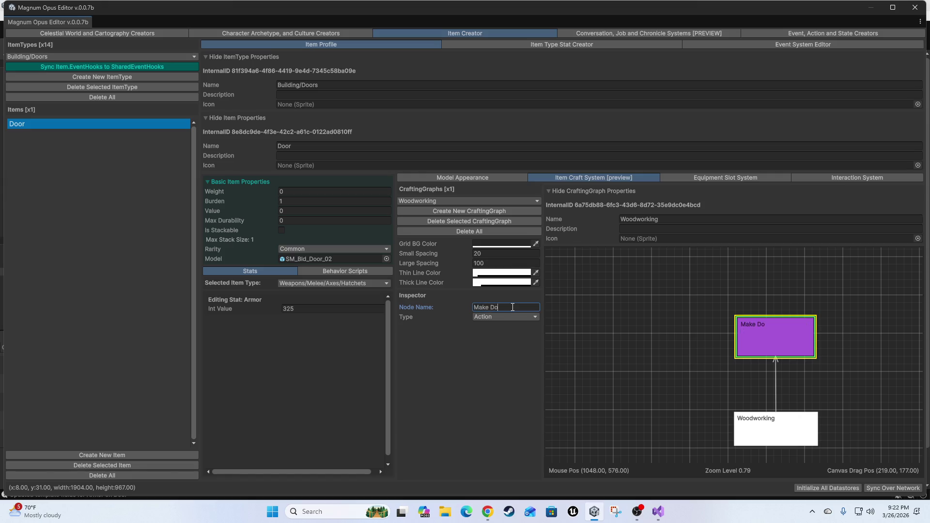
# Add an Ingredient node named Wood Planks and connect it into Make Door
pyautogui.rightClick(690, 271)
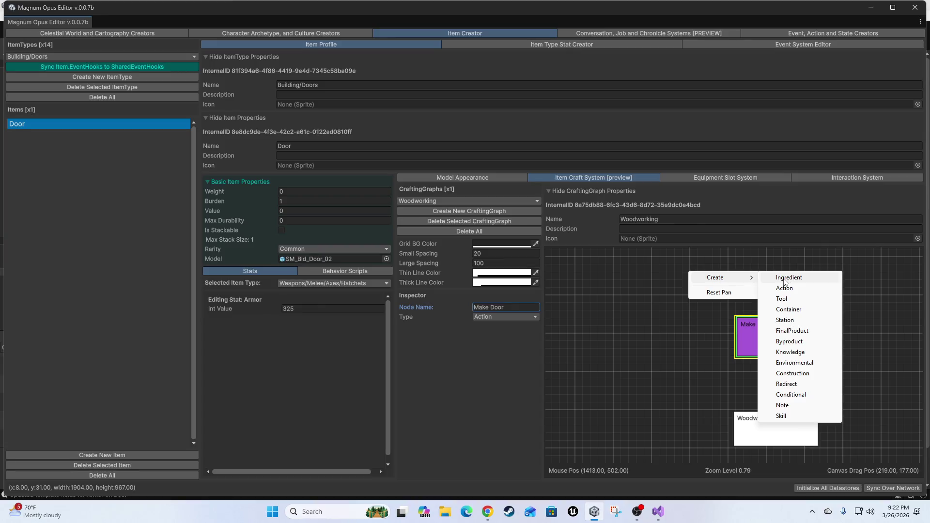
pyautogui.click(786, 279)
pyautogui.moveTo(744, 296); pyautogui.dragTo(657, 301)
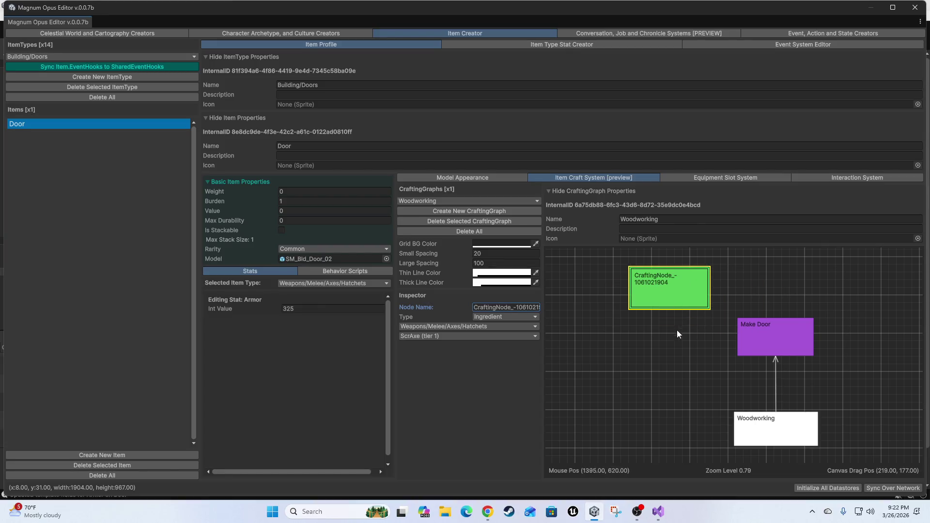
pyautogui.moveTo(676, 330); pyautogui.dragTo(670, 388)
pyautogui.moveTo(640, 339); pyautogui.dragTo(639, 317)
pyautogui.click(758, 402)
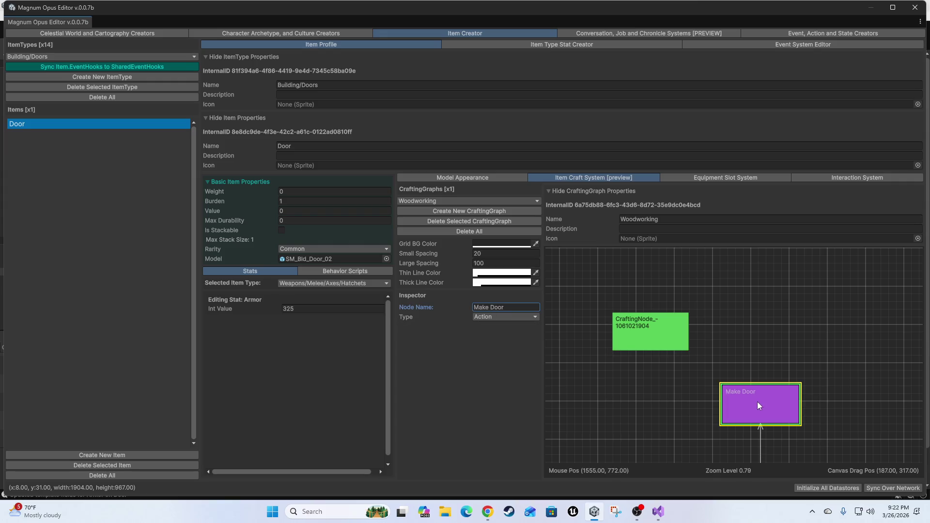
pyautogui.click(651, 318)
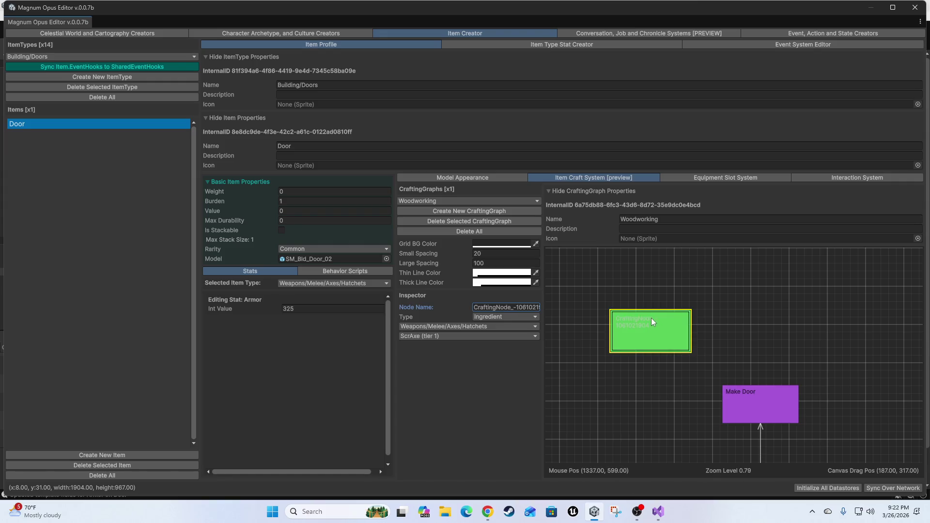
pyautogui.click(753, 405)
pyautogui.click(636, 322)
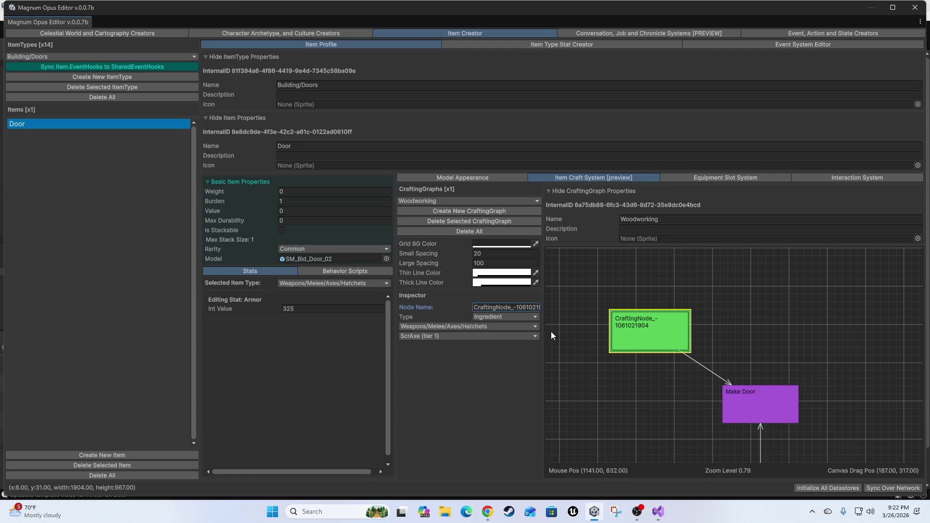
pyautogui.click(508, 309)
pyautogui.write('Wood Planks')
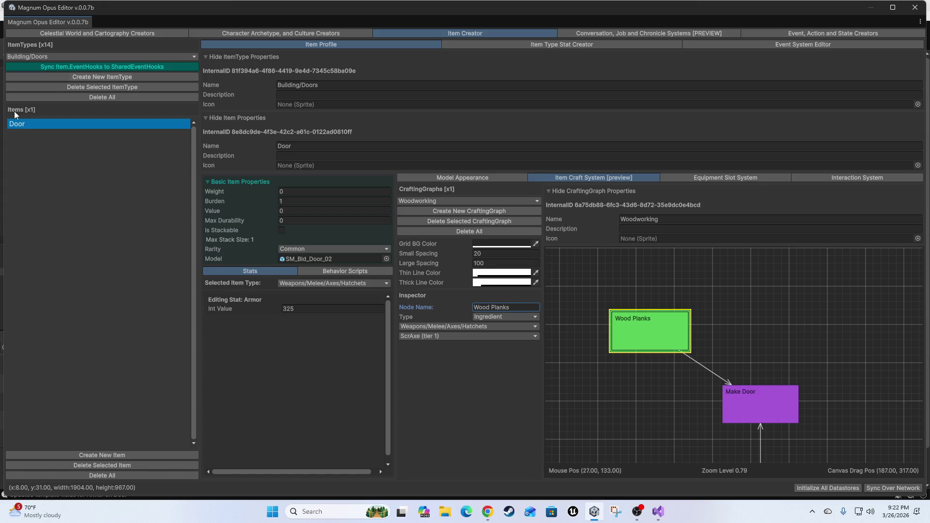
# Look up the Resources/Currency item type and its Resources naming prefix
pyautogui.click(71, 56)
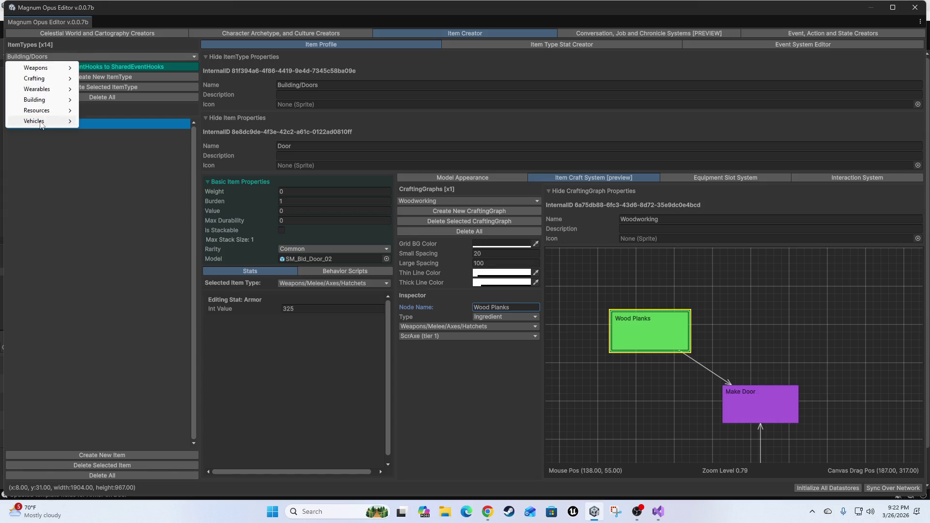
pyautogui.moveTo(44, 111)
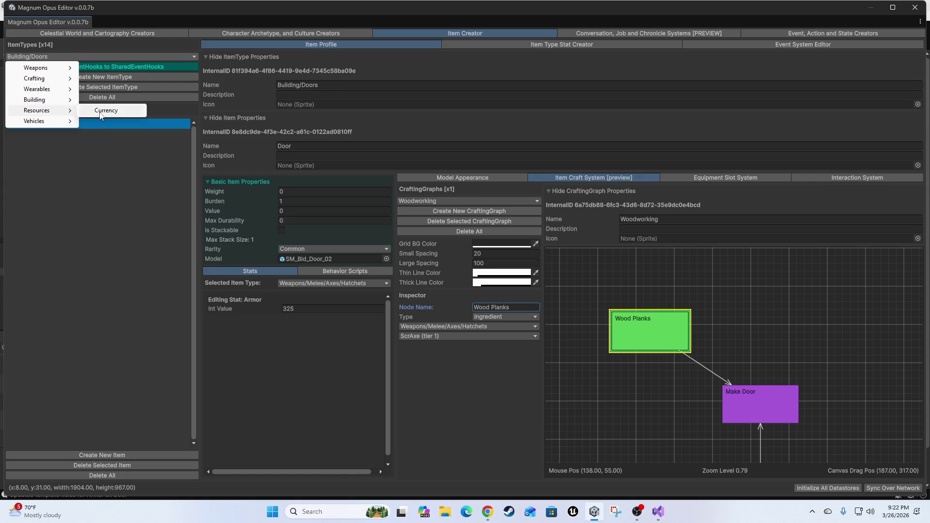
pyautogui.click(106, 111)
pyautogui.click(357, 82)
pyautogui.press('Home')
pyautogui.hotkey('ctrl', 'shift', 'Right')
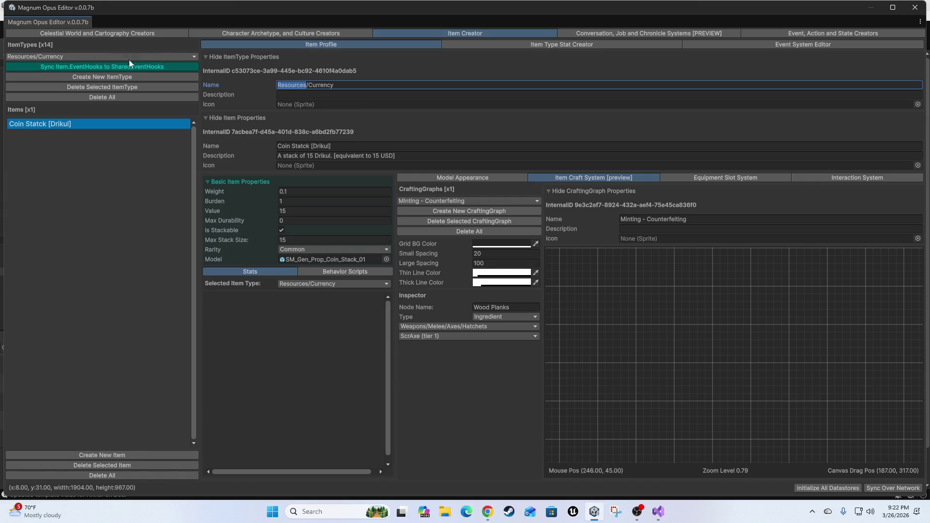
# Create a Resources/Crafting item type containing a new item named Wood Planks
pyautogui.click(97, 76)
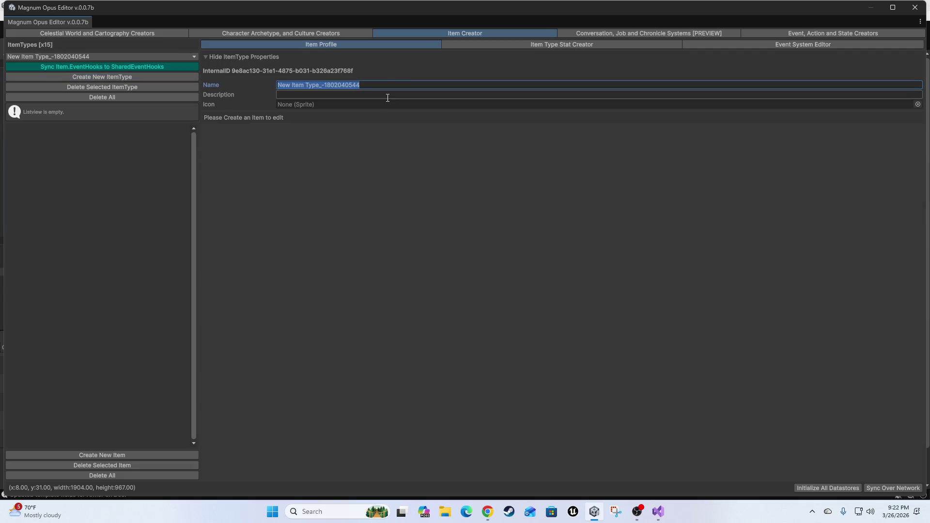
pyautogui.write('Resources')
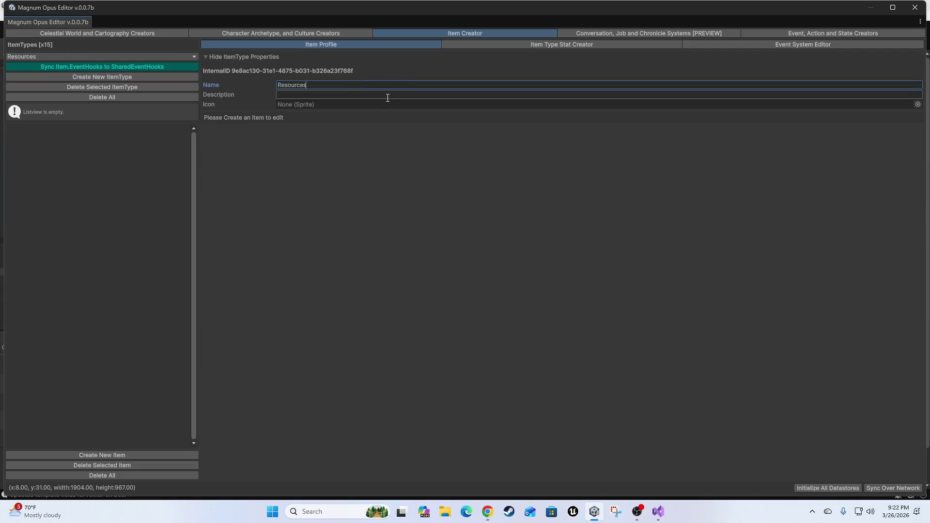
pyautogui.write('/Crafting')
pyautogui.click(97, 455)
pyautogui.click(353, 146)
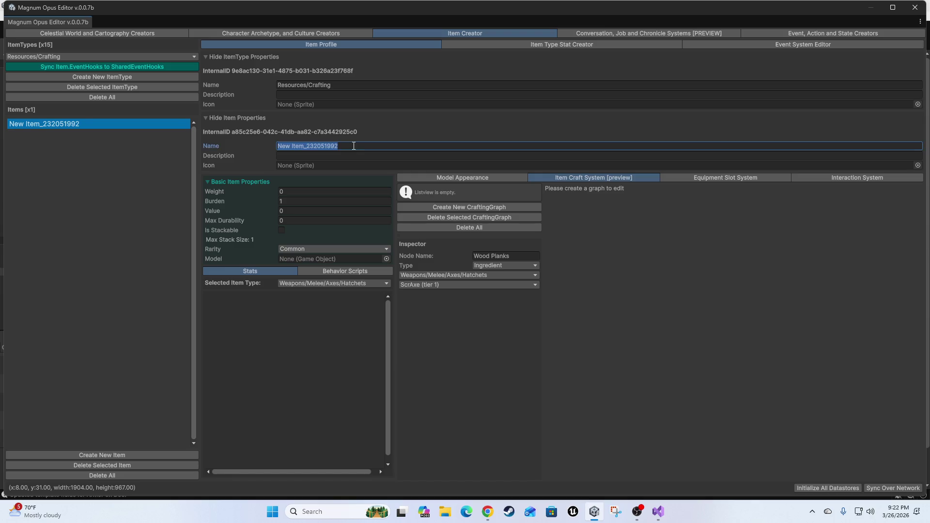
pyautogui.write('Wood Planks')
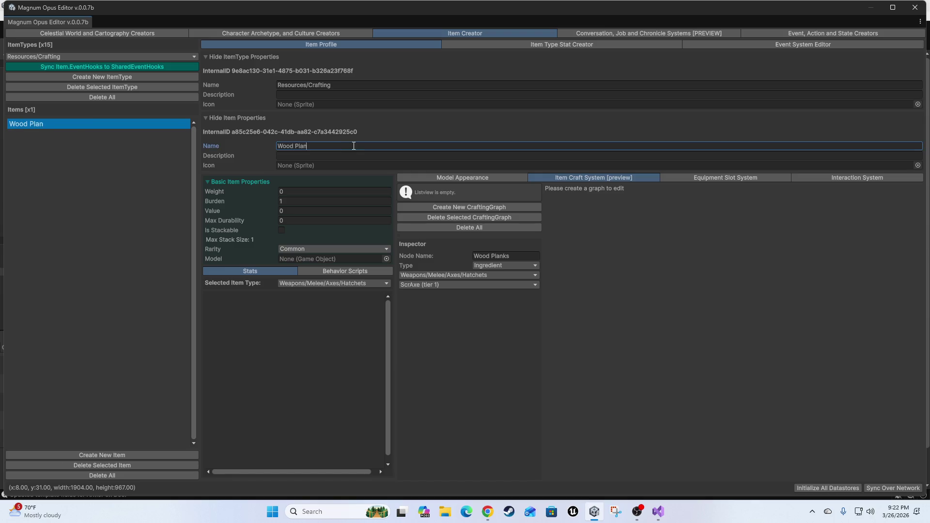
# Give Wood Planks the SM_Bld_Platform_Wood_1x2_02 model, preview it, then return to Building/Doors
pyautogui.click(387, 259)
pyautogui.write('woo')
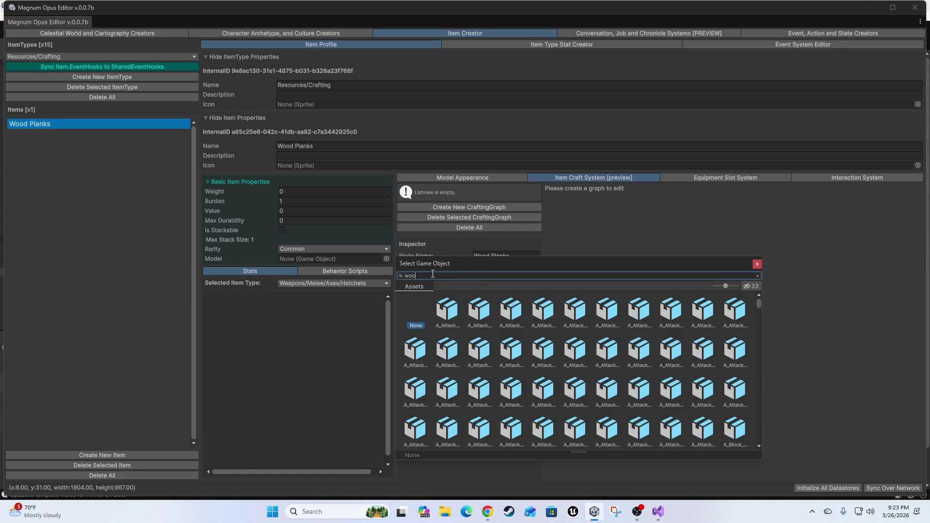
pyautogui.write('d')
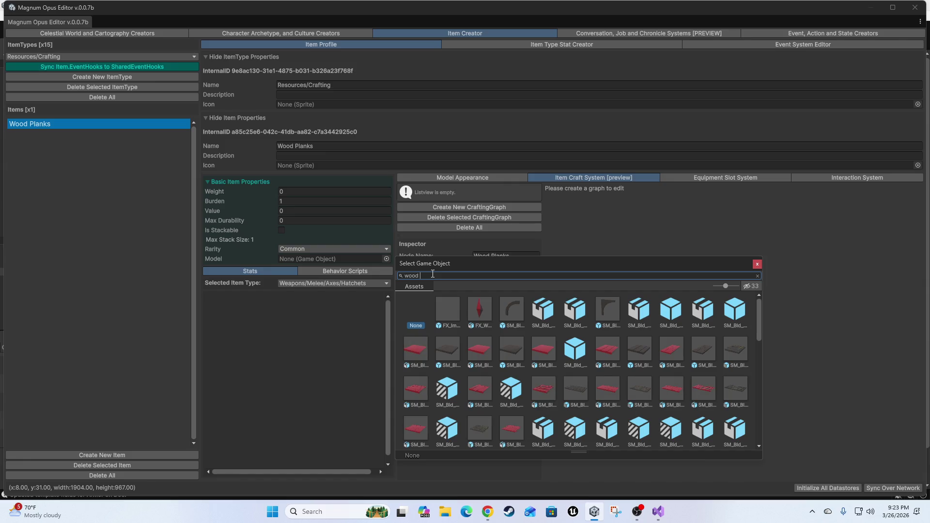
pyautogui.click(641, 390)
pyautogui.doubleClick(641, 388)
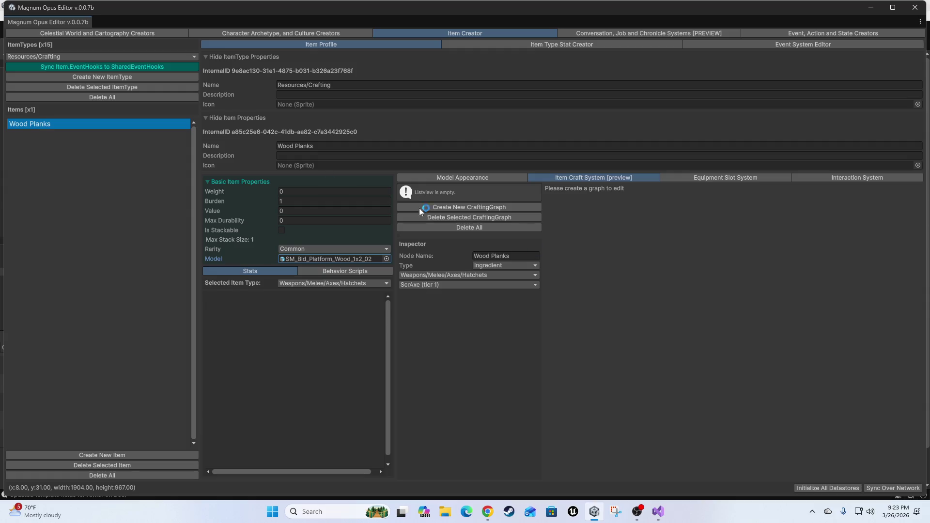
pyautogui.click(479, 178)
pyautogui.moveTo(673, 347)
pyautogui.mouseDown()
pyautogui.moveTo(623, 394)
pyautogui.moveTo(659, 400)
pyautogui.mouseUp()
pyautogui.moveTo(819, 407); pyautogui.dragTo(736, 405)
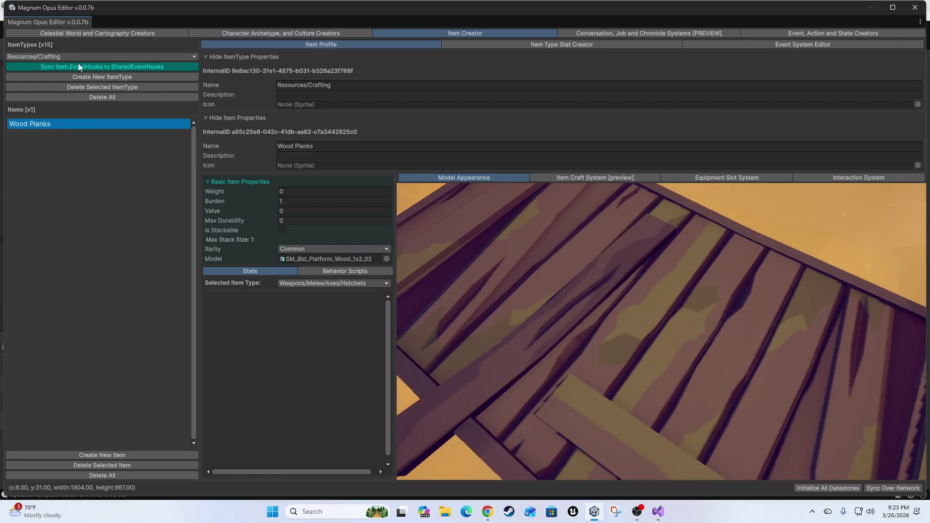
pyautogui.click(53, 56)
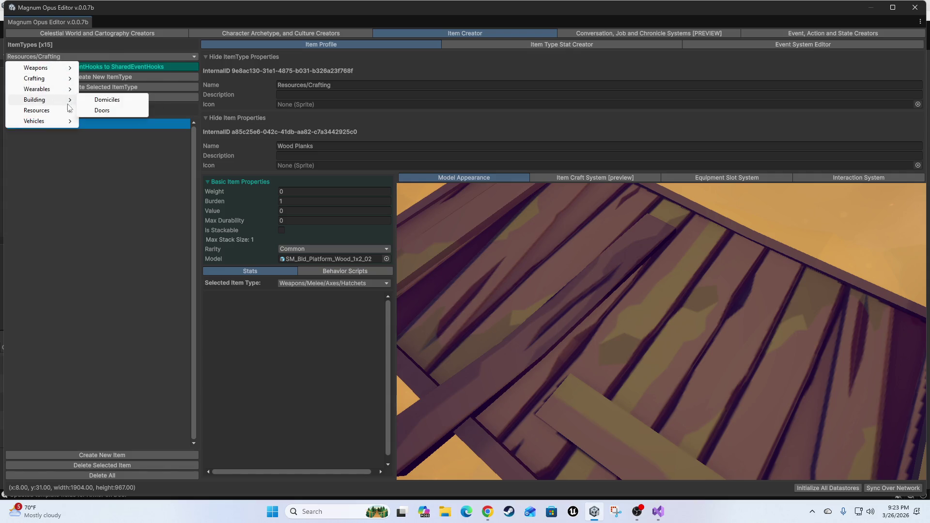
pyautogui.click(104, 110)
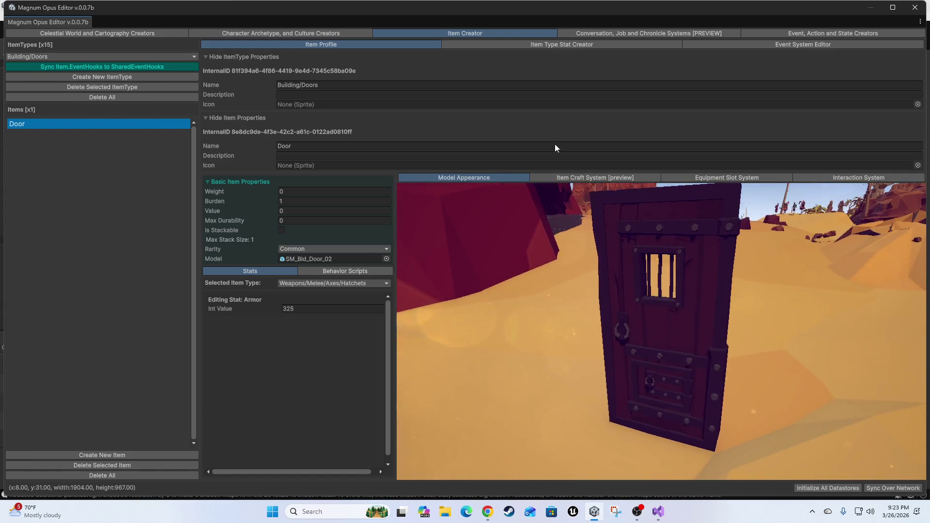
# Set the Wood Planks ingredient's category to Resources/Crafting and check its link quantity
pyautogui.click(584, 177)
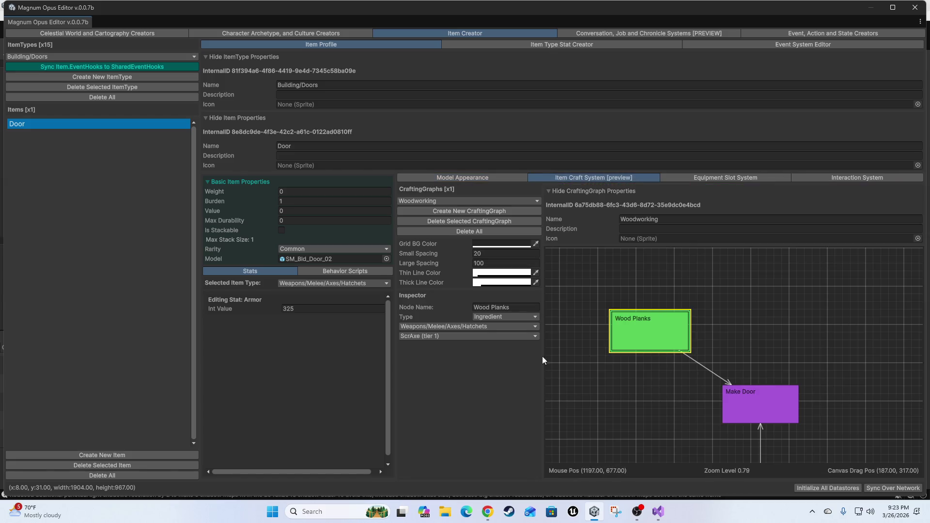
pyautogui.click(446, 326)
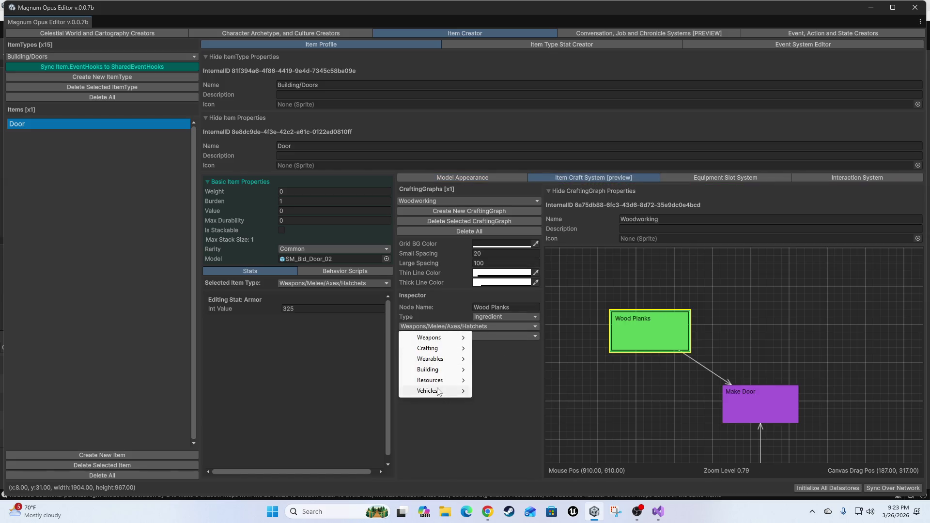
pyautogui.moveTo(438, 380)
pyautogui.click(500, 391)
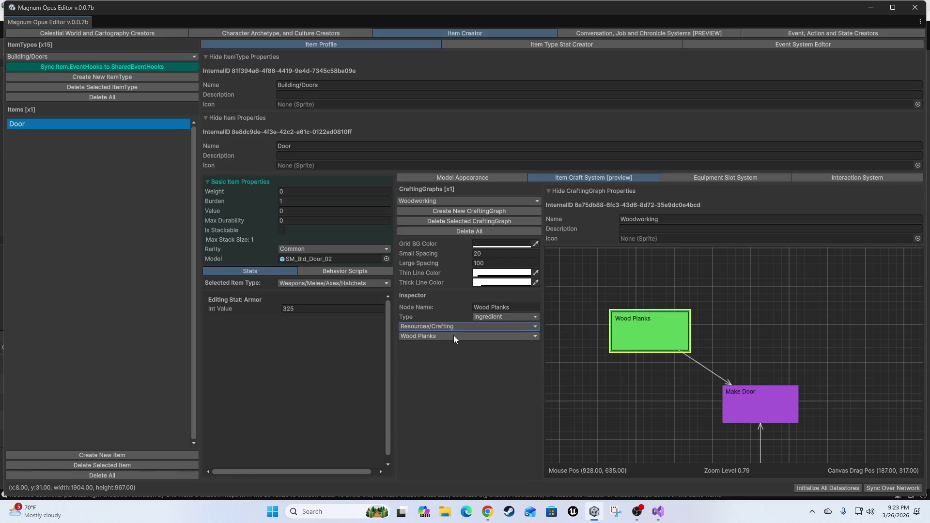
pyautogui.click(702, 366)
pyautogui.click(513, 336)
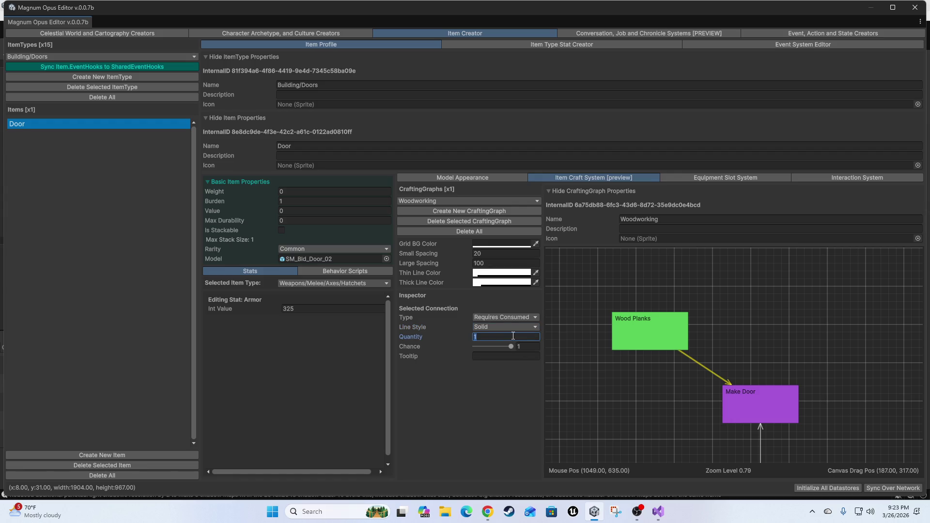
pyautogui.moveTo(643, 329)
pyautogui.mouseDown()
pyautogui.moveTo(630, 314)
pyautogui.moveTo(633, 328)
pyautogui.mouseUp()
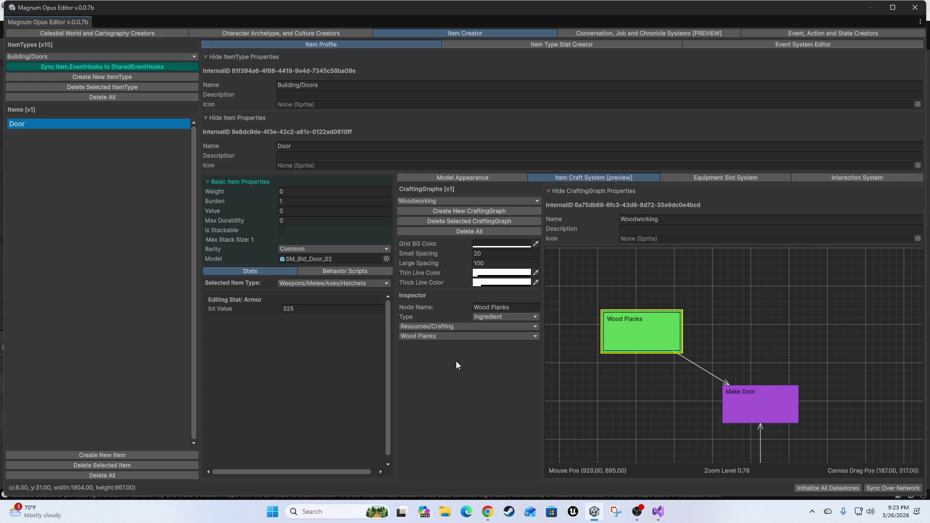
pyautogui.scroll(-3, 707, 382)
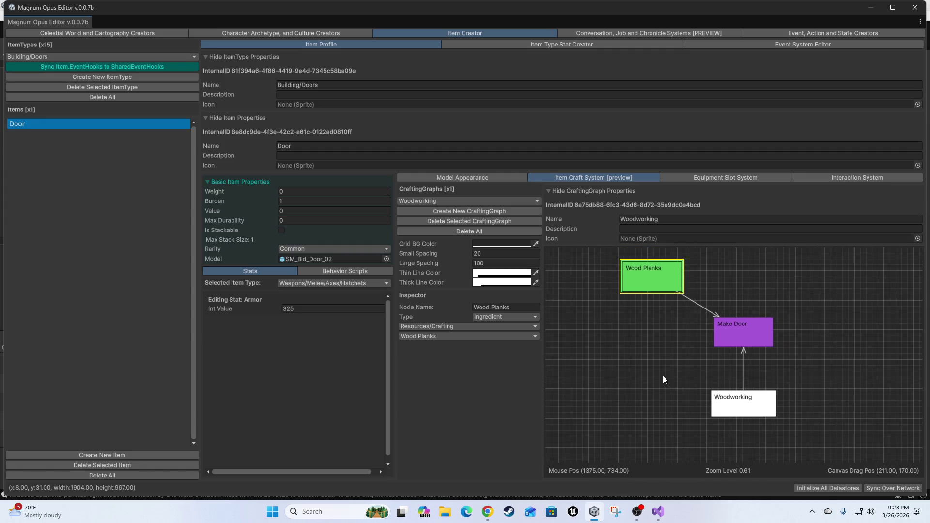
# Add a Station node beside Wood Planks and link the two nodes both ways
pyautogui.rightClick(722, 324)
pyautogui.moveTo(759, 329)
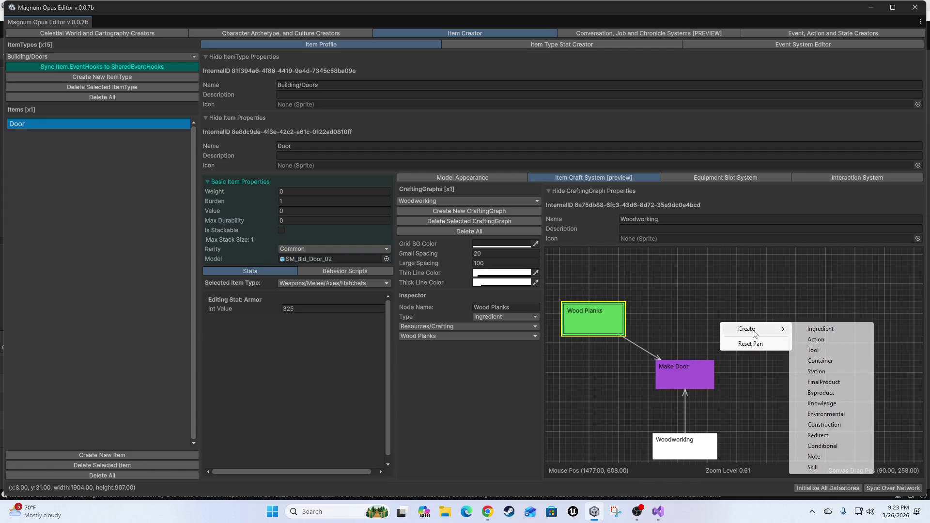
pyautogui.click(824, 371)
pyautogui.moveTo(707, 353)
pyautogui.mouseDown()
pyautogui.moveTo(766, 330)
pyautogui.moveTo(765, 321)
pyautogui.moveTo(604, 321)
pyautogui.mouseUp()
pyautogui.moveTo(763, 320); pyautogui.dragTo(761, 321)
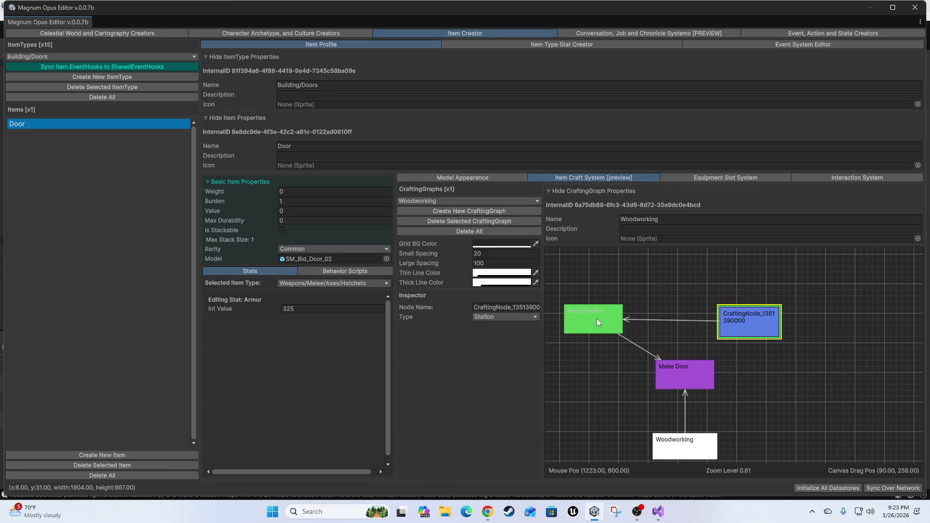
pyautogui.moveTo(600, 319); pyautogui.dragTo(747, 322)
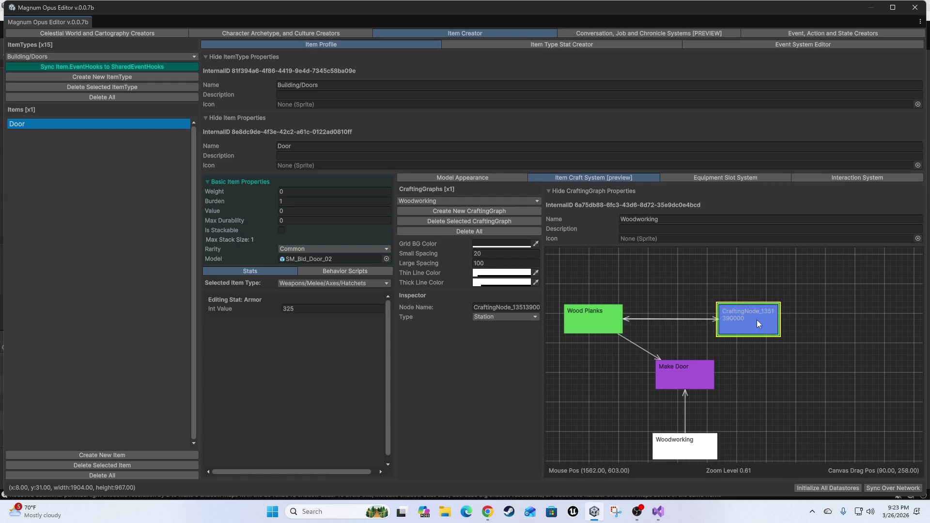
# Recentre the crafting graph and inspect the door's 3D model preview before returning to the graph
pyautogui.click(679, 371)
pyautogui.scroll(-2, 820, 399)
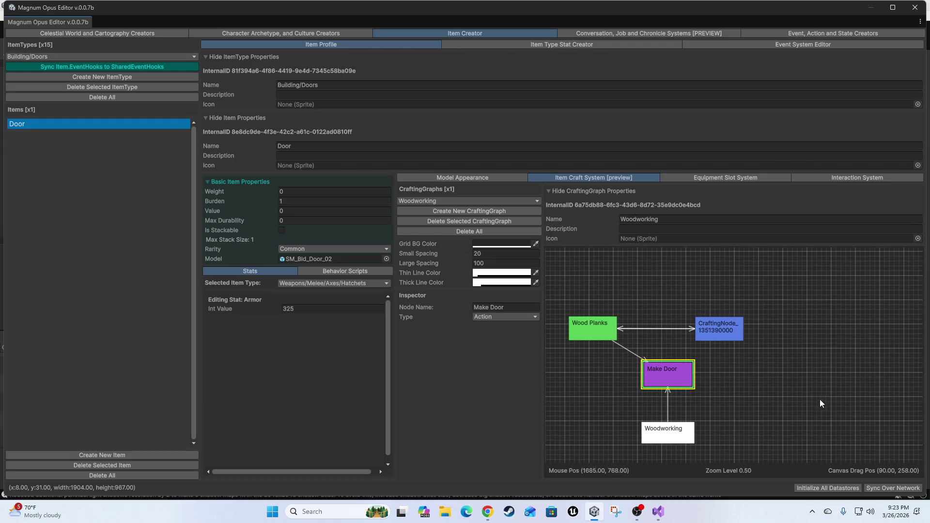
pyautogui.moveTo(805, 376); pyautogui.dragTo(818, 390)
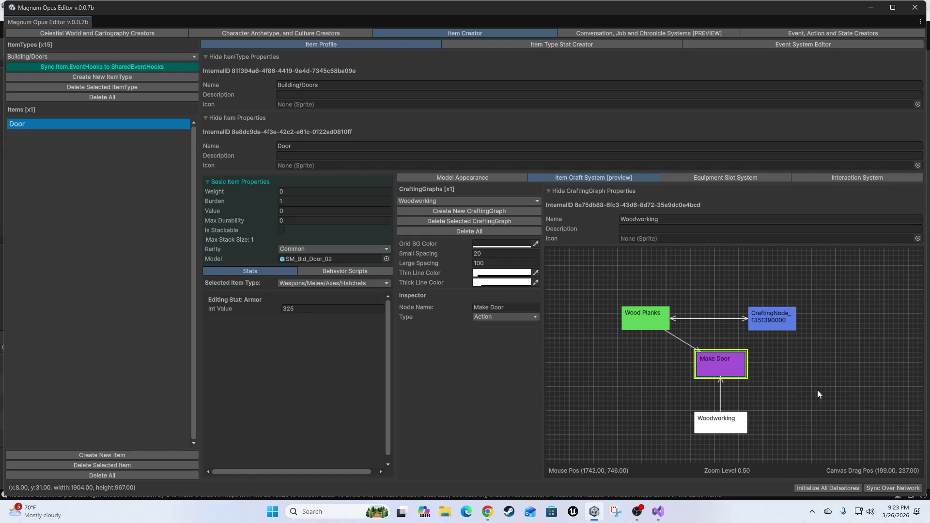
pyautogui.click(471, 179)
pyautogui.moveTo(610, 343)
pyautogui.mouseDown()
pyautogui.moveTo(662, 340)
pyautogui.moveTo(652, 319)
pyautogui.mouseUp()
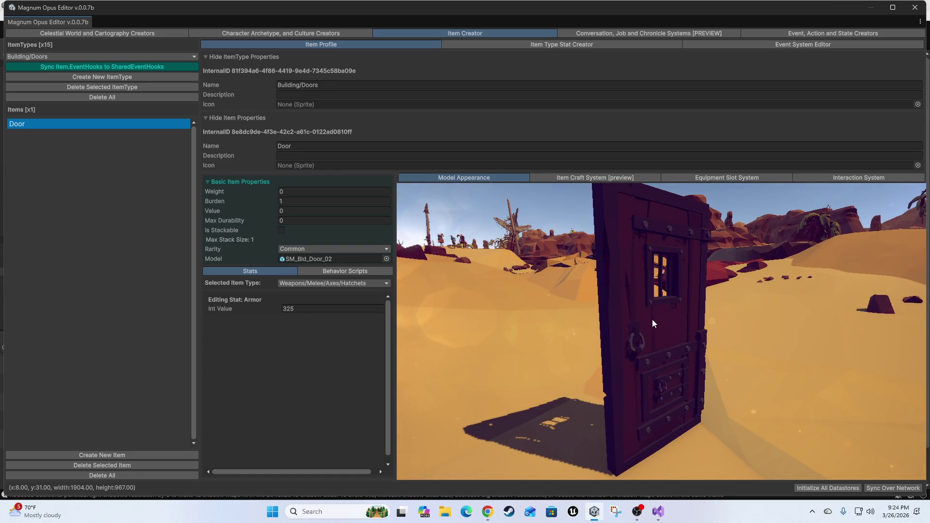
pyautogui.click(589, 178)
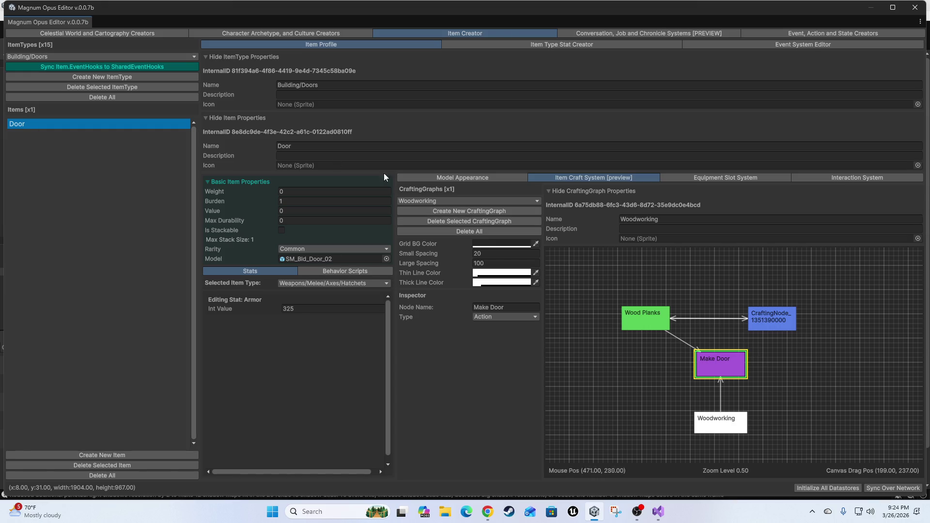
# Create a second crafting graph for the Door named Disassembly and position its root node
pyautogui.click(471, 212)
pyautogui.click(738, 219)
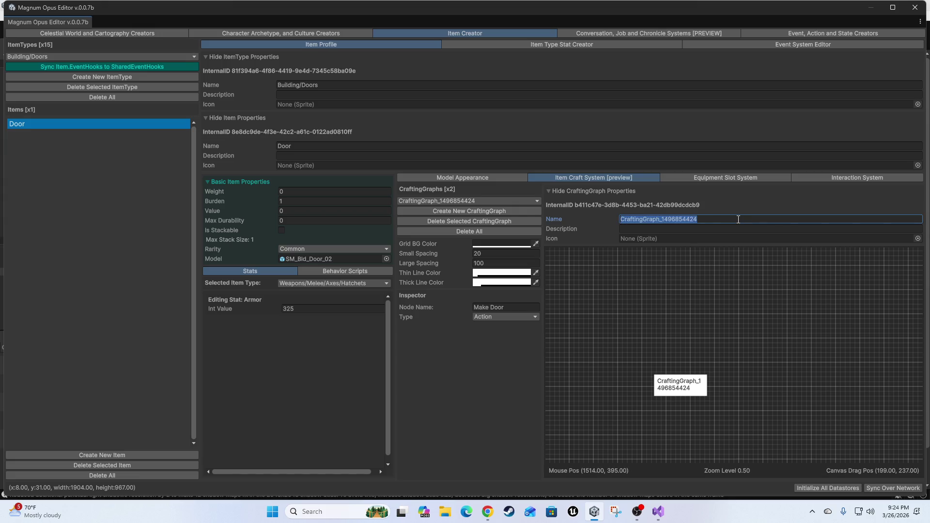
pyautogui.write('Dis')
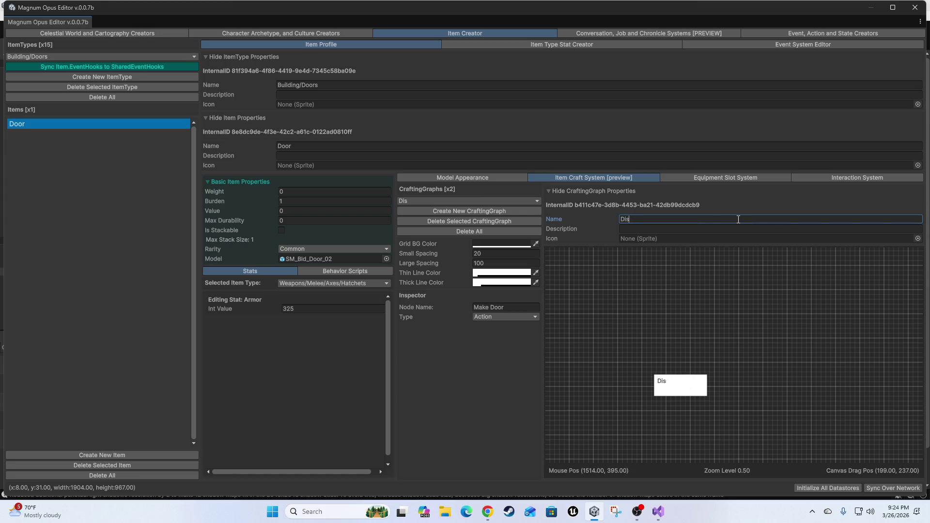
pyautogui.write('assembly')
pyautogui.click(678, 385)
pyautogui.rightClick(715, 295)
pyautogui.click(644, 308)
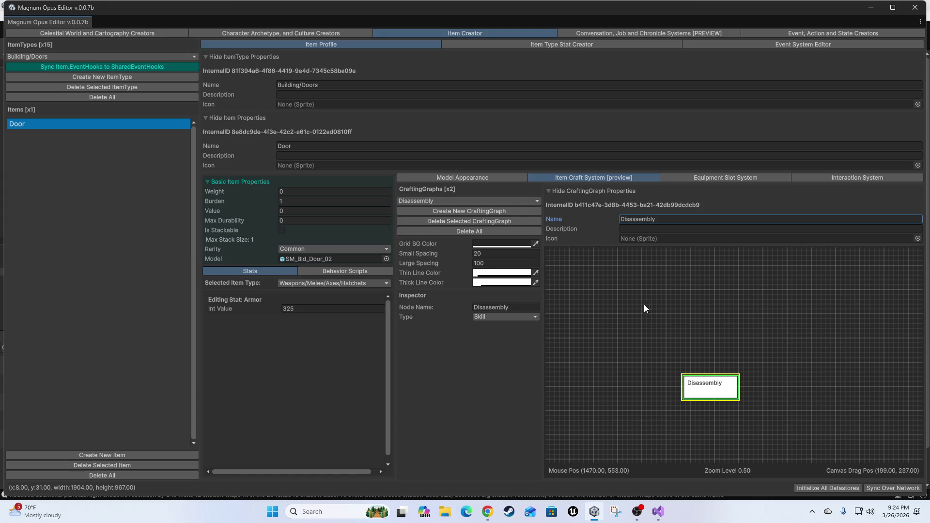
pyautogui.moveTo(721, 398); pyautogui.dragTo(731, 405)
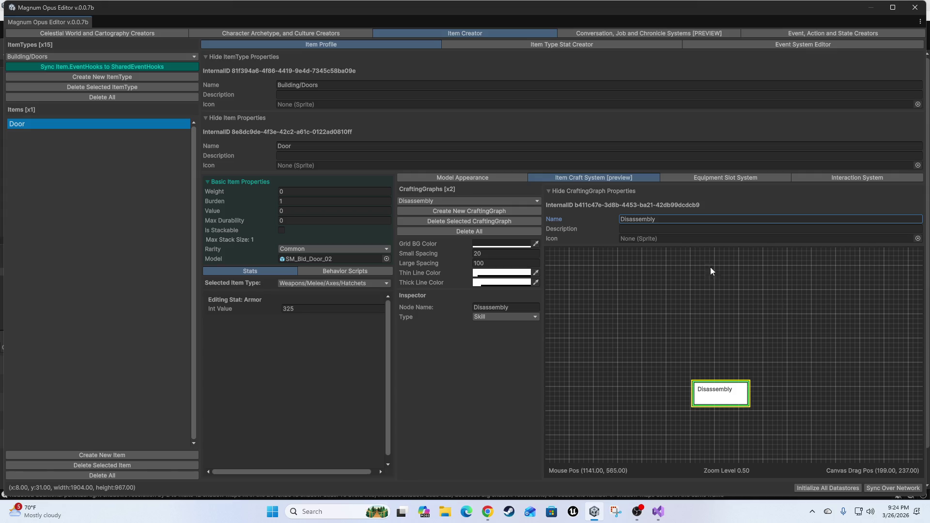
# Dismiss the node creation menu without adding a node and view the Door's Interaction System
pyautogui.rightClick(681, 306)
pyautogui.moveTo(707, 312)
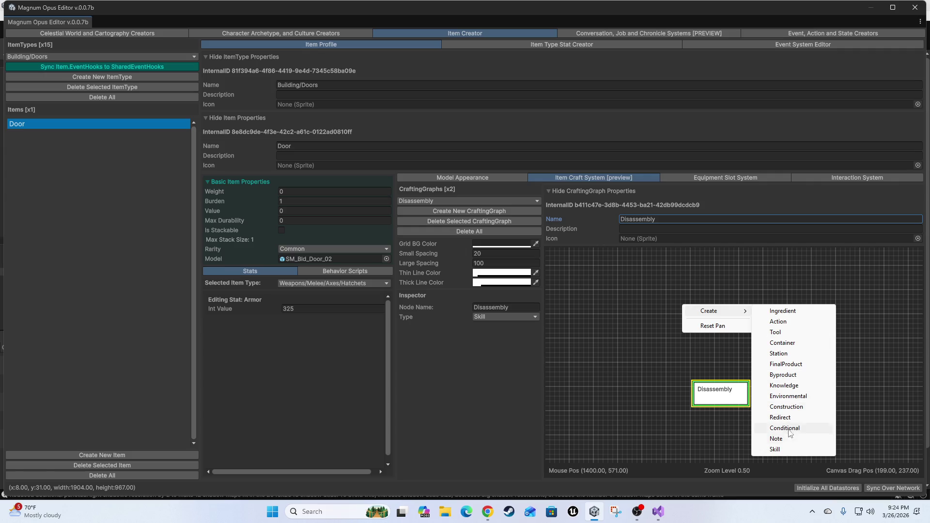
pyautogui.click(553, 295)
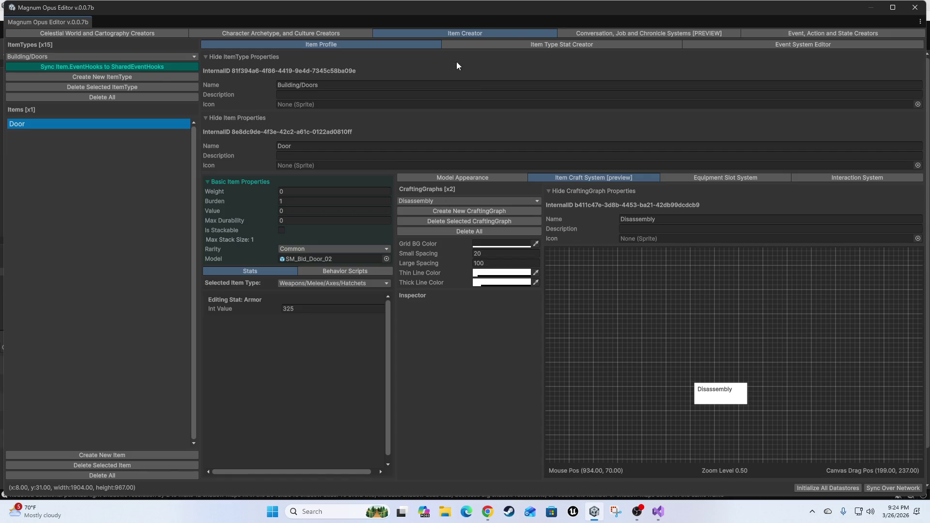
pyautogui.click(881, 175)
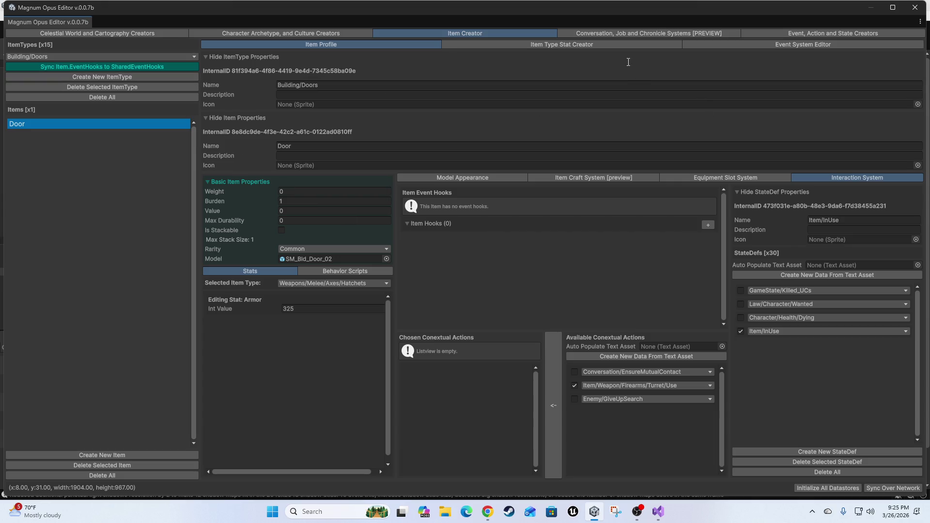
# Check the Building/Doors stat list, close the Magnum Opus Editor, and tilt the scene view downward
pyautogui.click(540, 46)
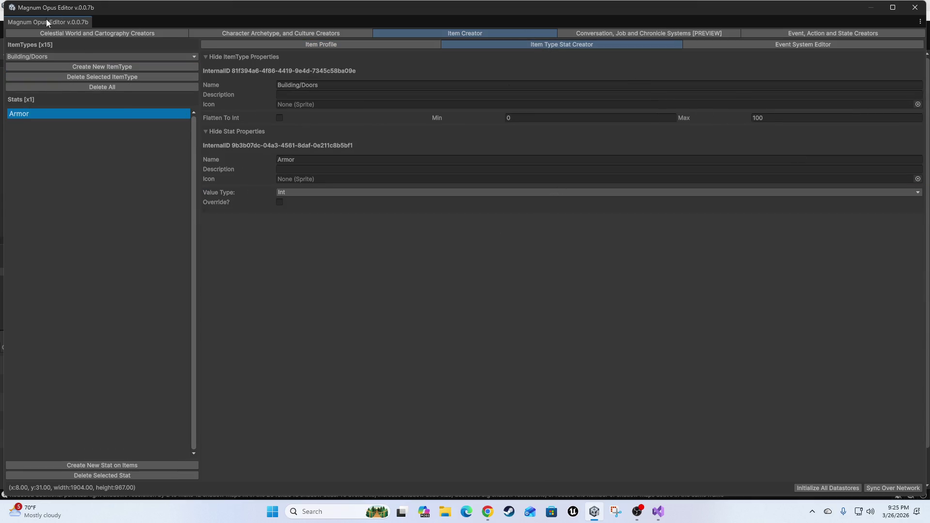
pyautogui.click(915, 7)
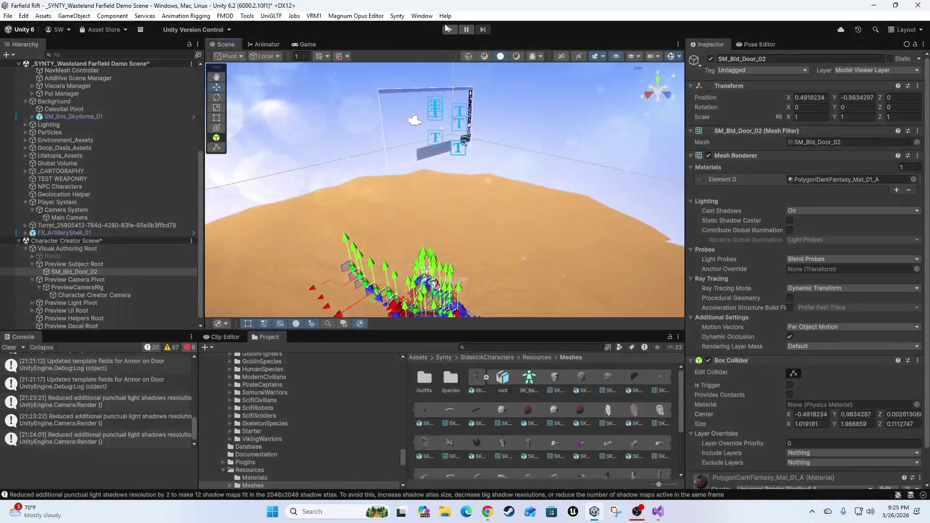
pyautogui.moveTo(512, 155)
pyautogui.mouseDown()
pyautogui.moveTo(506, 225)
pyautogui.moveTo(532, 111)
pyautogui.mouseUp()
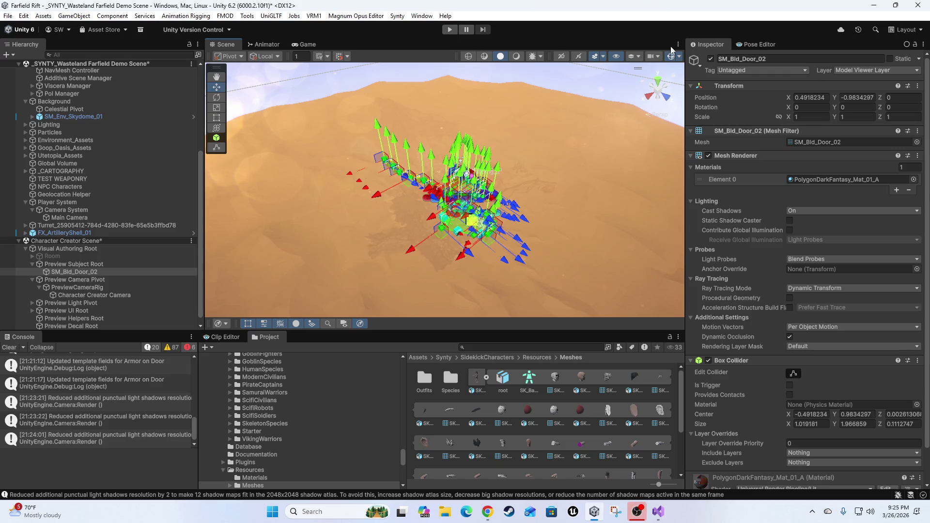
# Reopen the Magnum Opus Editor, review the Endura world profile map, then close it
pyautogui.click(354, 16)
pyautogui.click(358, 39)
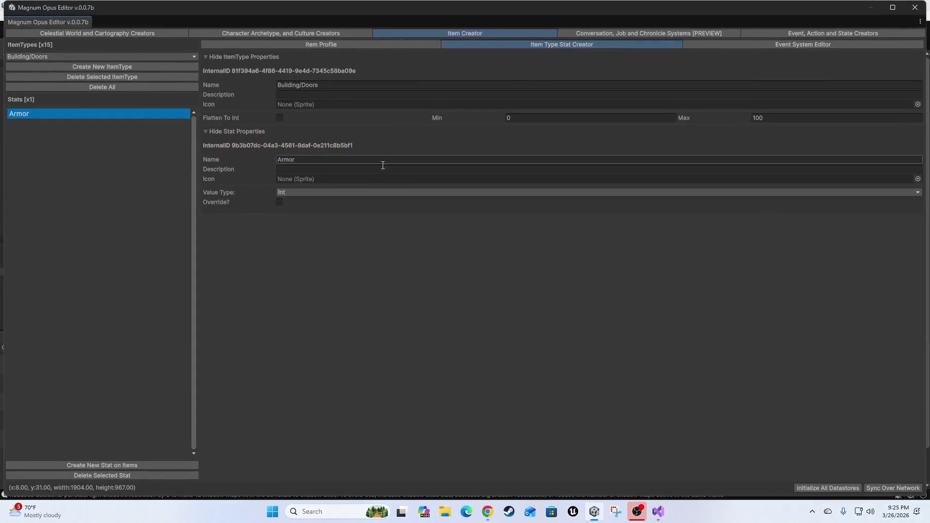
pyautogui.click(151, 33)
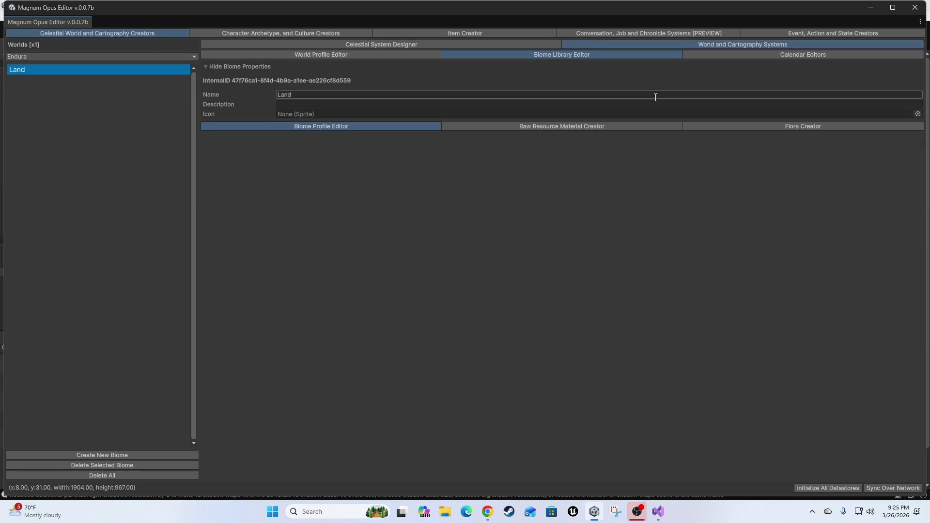
pyautogui.click(349, 55)
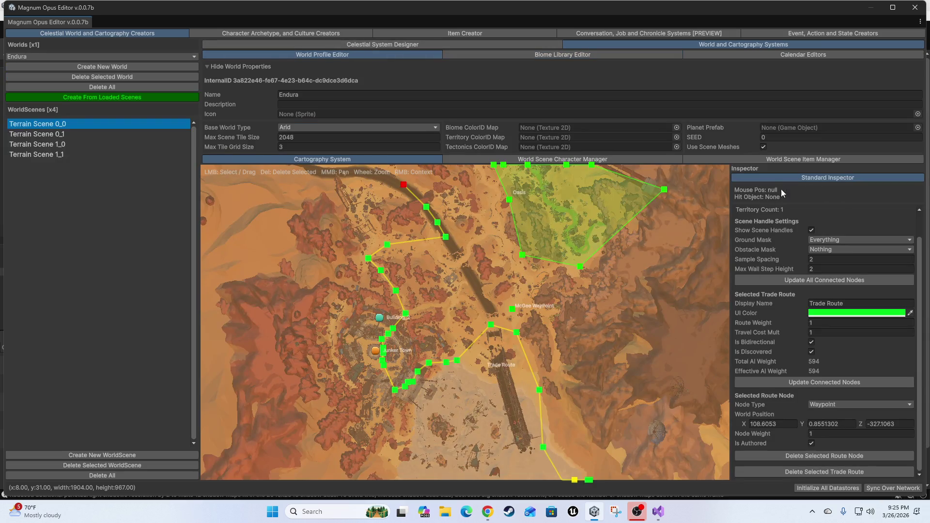
pyautogui.click(916, 8)
# Bring the Scene view camera down to ground level among the red rocks
pyautogui.moveTo(450, 242)
pyautogui.mouseDown()
pyautogui.moveTo(461, 246)
pyautogui.moveTo(437, 194)
pyautogui.moveTo(497, 117)
pyautogui.moveTo(487, 145)
pyautogui.moveTo(218, 150)
pyautogui.moveTo(541, 166)
pyautogui.moveTo(707, 194)
pyautogui.moveTo(854, 195)
pyautogui.moveTo(705, 171)
pyautogui.moveTo(495, 195)
pyautogui.moveTo(218, 172)
pyautogui.mouseUp()
pyautogui.scroll(5, 460, 247)
pyautogui.scroll(-2, 443, 209)
pyautogui.scroll(-1, 450, 170)
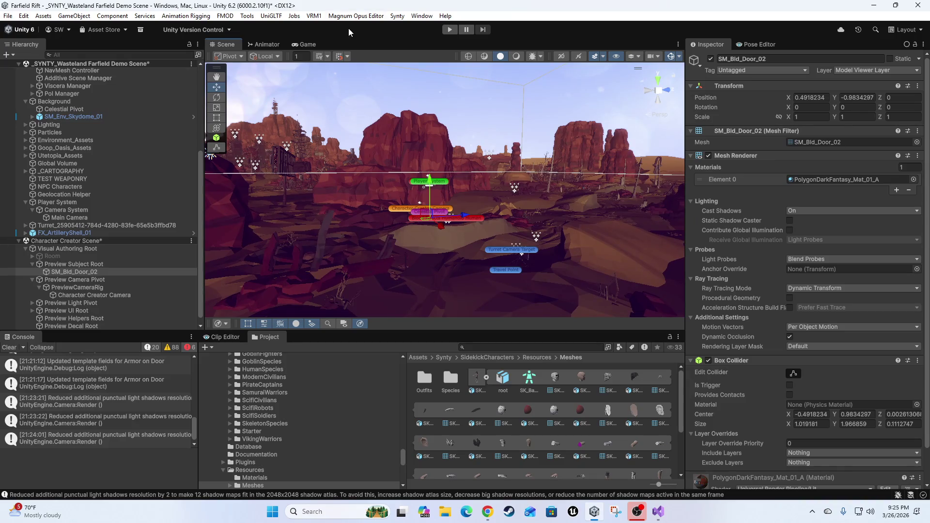
# Start Play mode to playtest the game with the desert cliffs in view
pyautogui.click(450, 28)
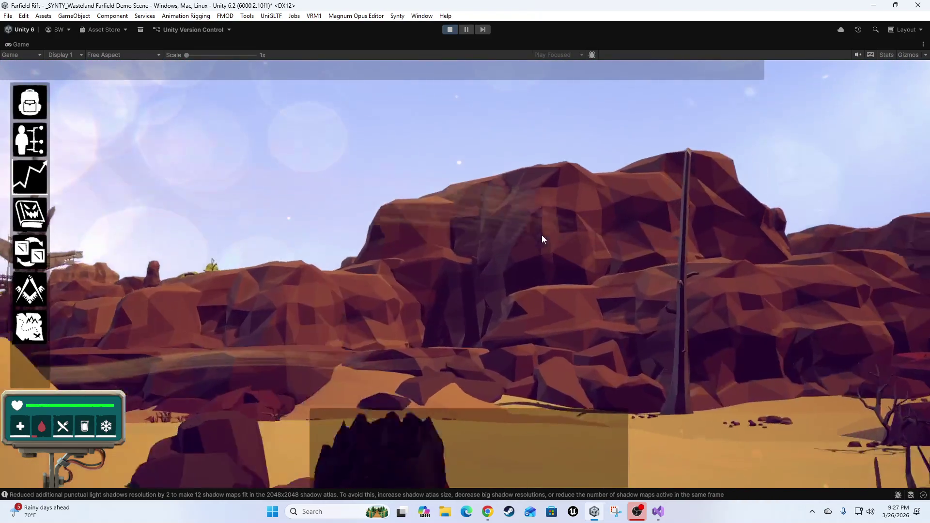
# Run the character across the sand to the turret and mount it
pyautogui.press('w')
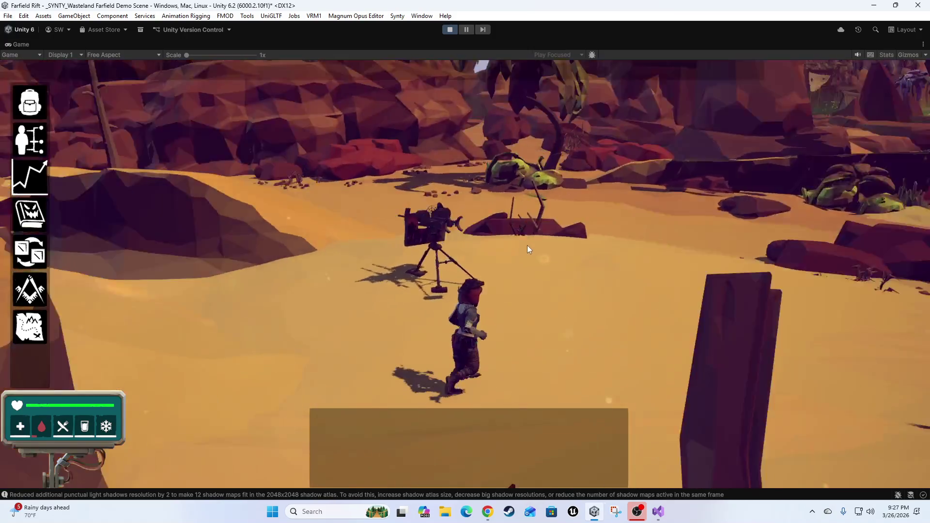
pyautogui.click(514, 242)
pyautogui.click(510, 231)
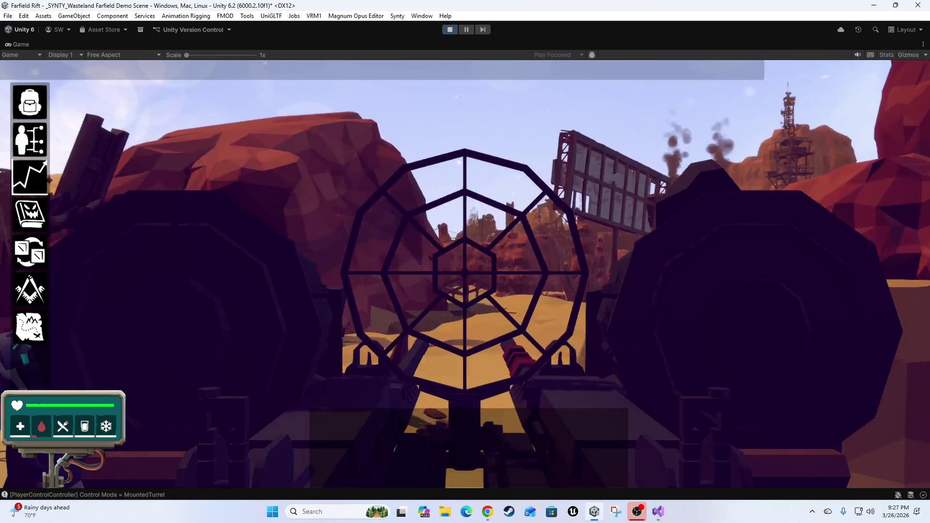
# Fire the turret's twin guns at the sky and red rocks, then leave the turret and exit the full-size view
pyautogui.click(465, 273)
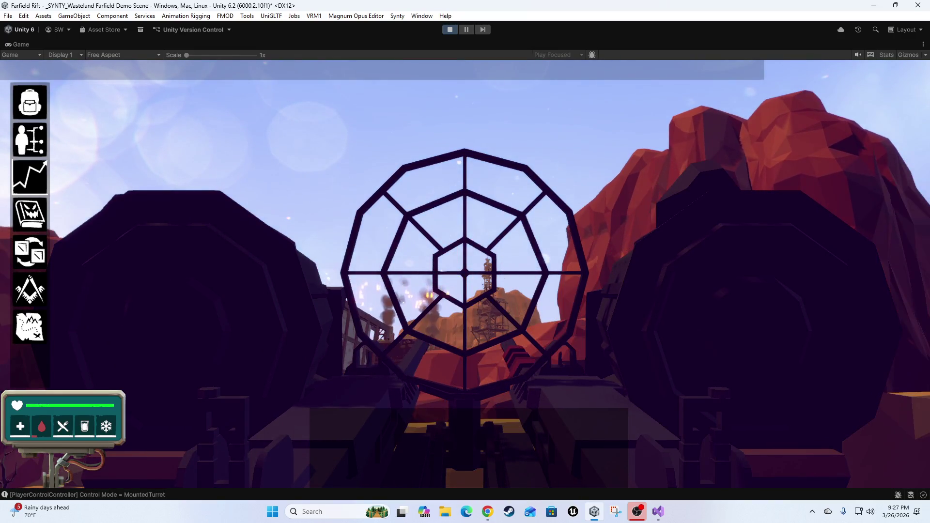
pyautogui.click(466, 272)
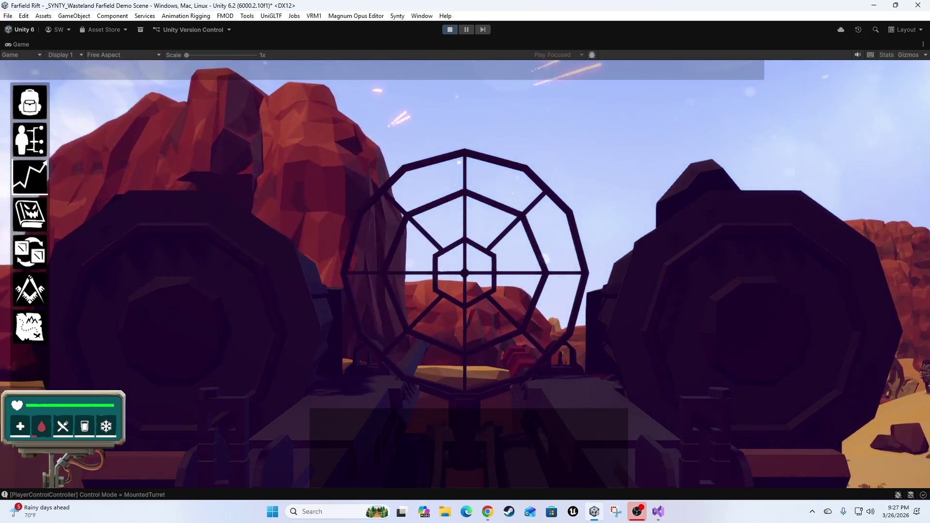
pyautogui.click(465, 272)
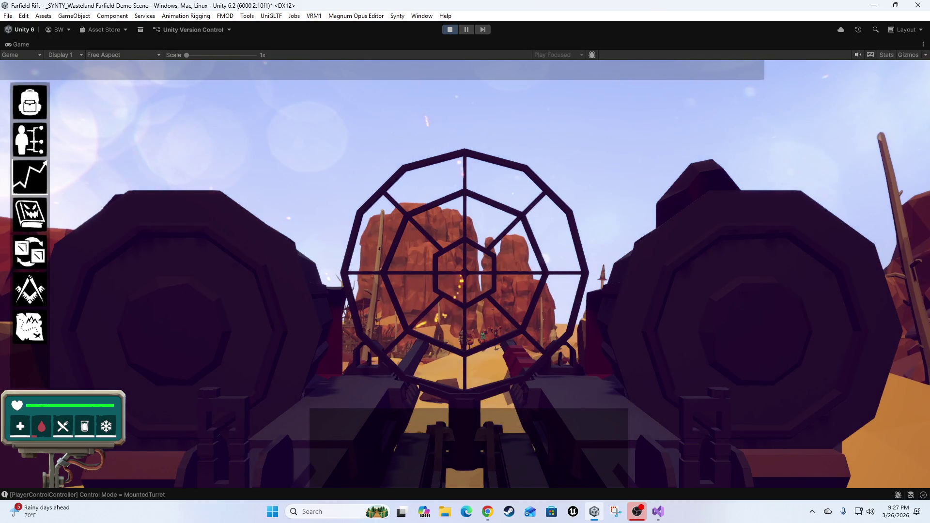
pyautogui.click(465, 273)
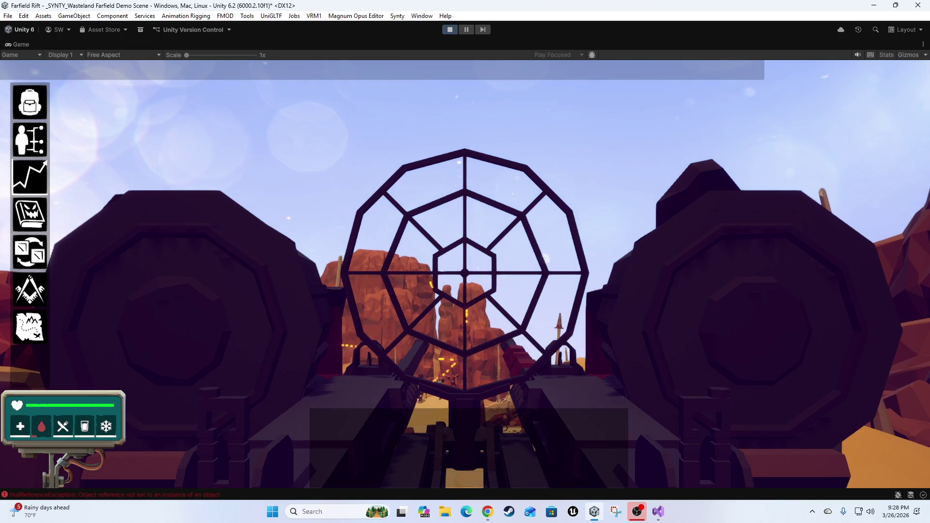
pyautogui.hotkey('shift', 'space')
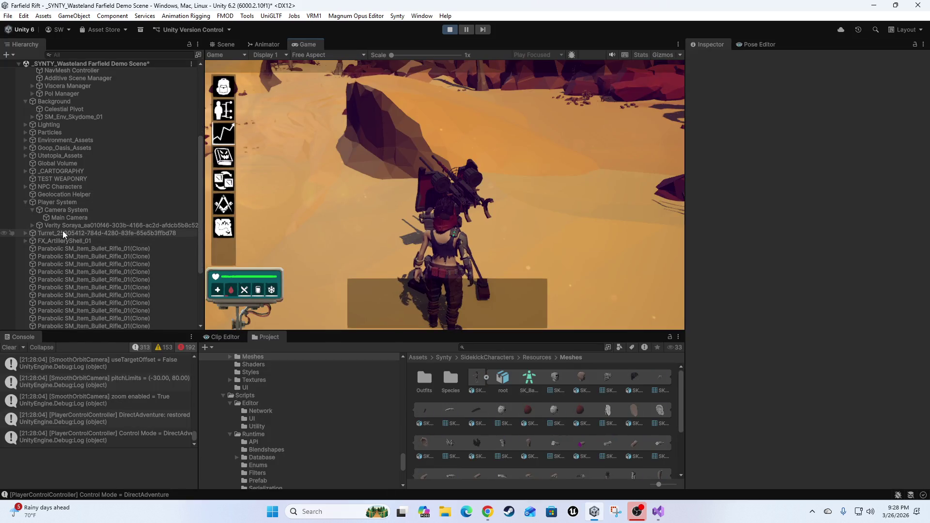
# Set the Turret's Rounds Per Second to 50, then resume full-size play and bring up the turret's Reload/Use menu
pyautogui.click(50, 233)
pyautogui.scroll(-2, 736, 362)
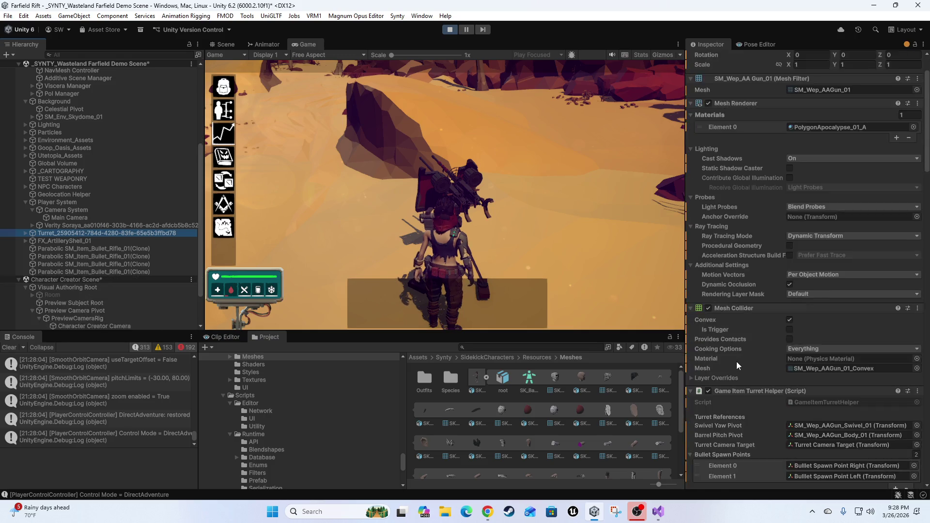
pyautogui.scroll(-5, 736, 361)
pyautogui.click(849, 321)
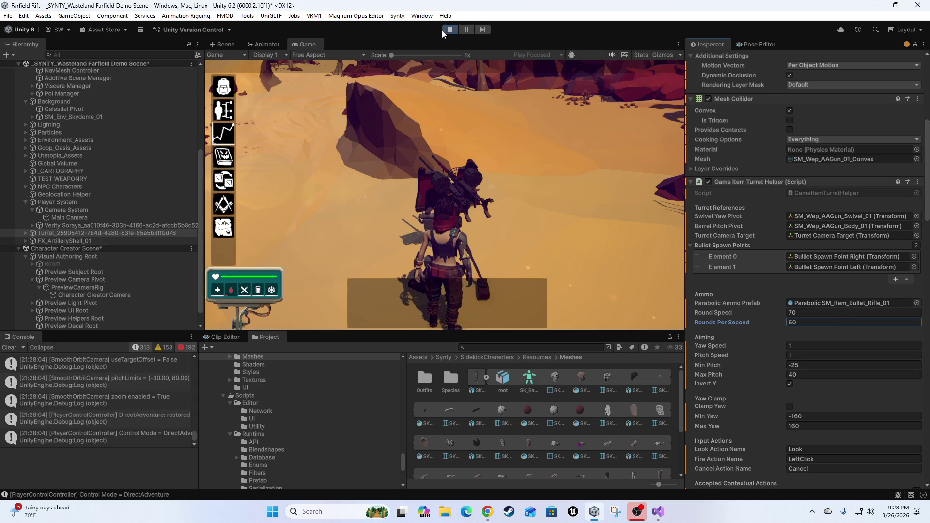
pyautogui.hotkey('shift', 'space')
pyautogui.click(487, 251)
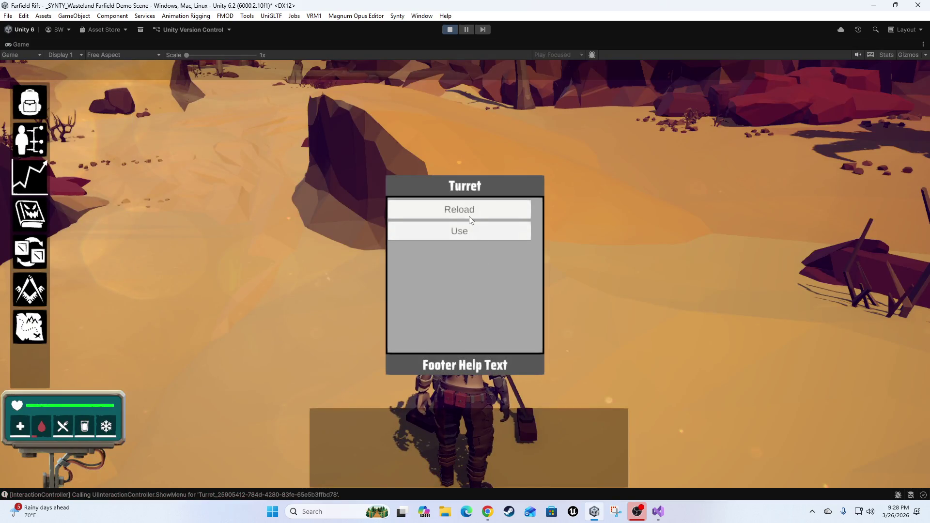
# Choose Use to mount the turret and fire it at the faster 50-rounds rate
pyautogui.click(462, 231)
pyautogui.click(466, 262)
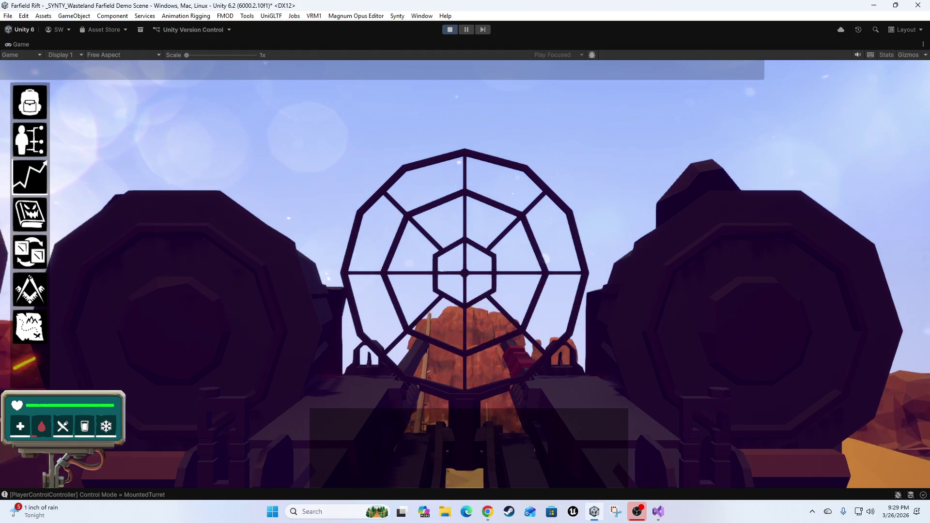
# Fire two more turret bursts, then dismount with E and run off into the desert
pyautogui.click(464, 274)
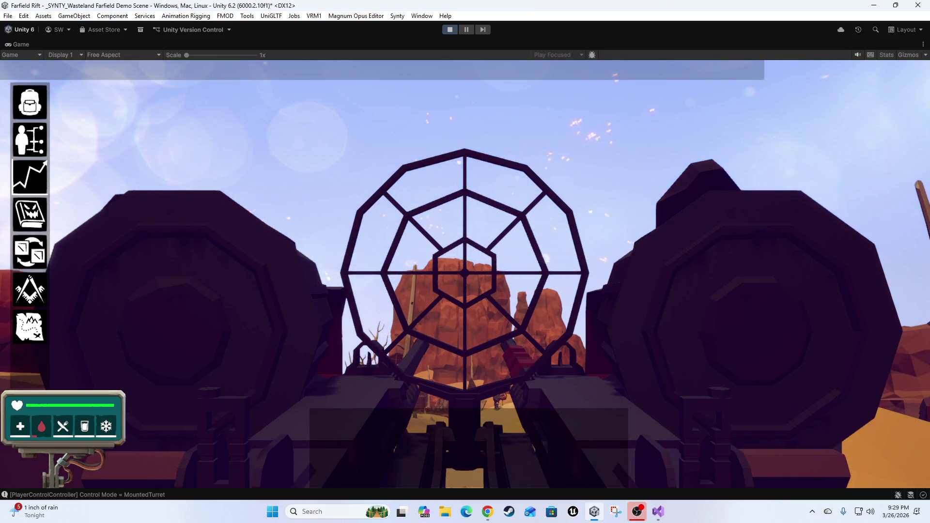
pyautogui.click(464, 273)
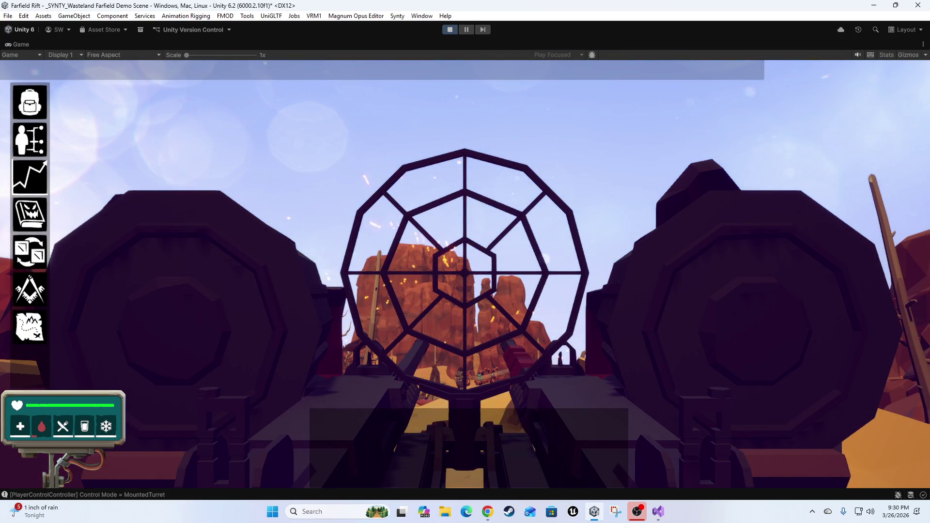
pyautogui.press('e')
pyautogui.press('w')
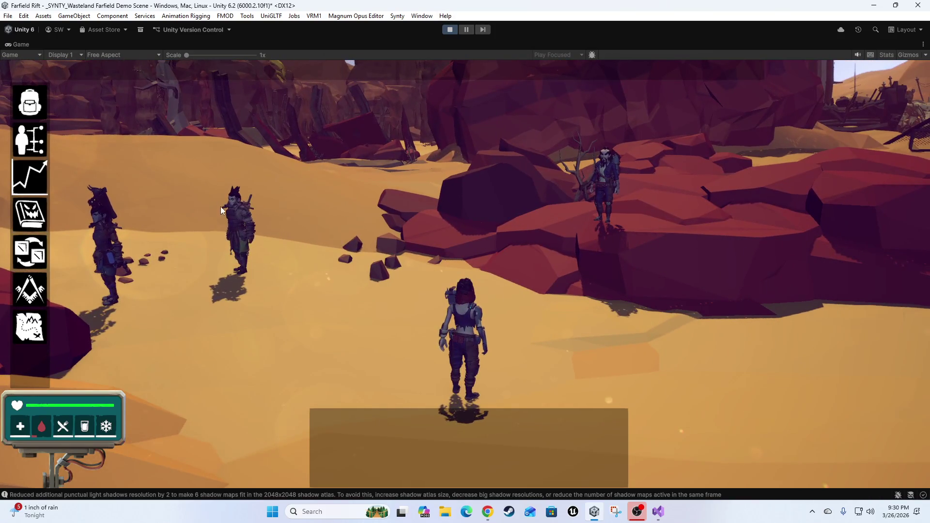
# Walk toward the figure on the rocks while toggling between action and adventure control modes
pyautogui.click(616, 195)
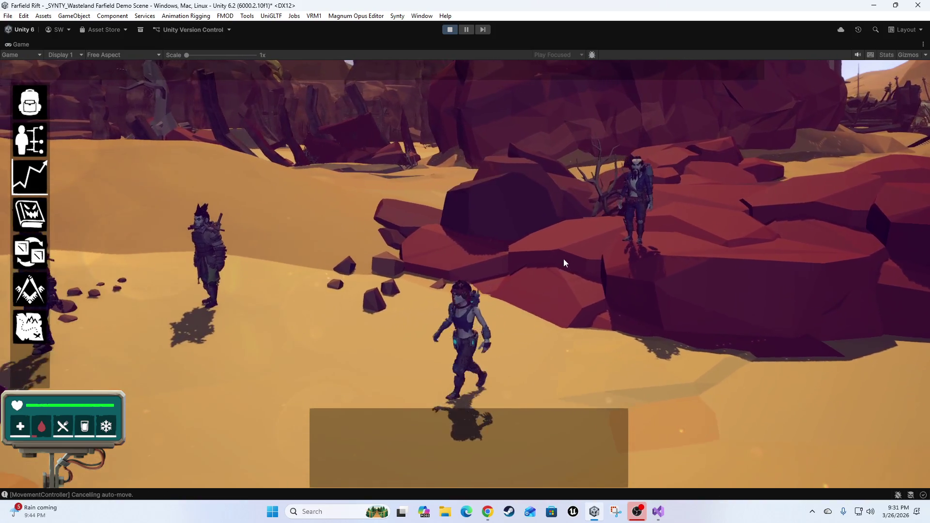
pyautogui.press('Tab')
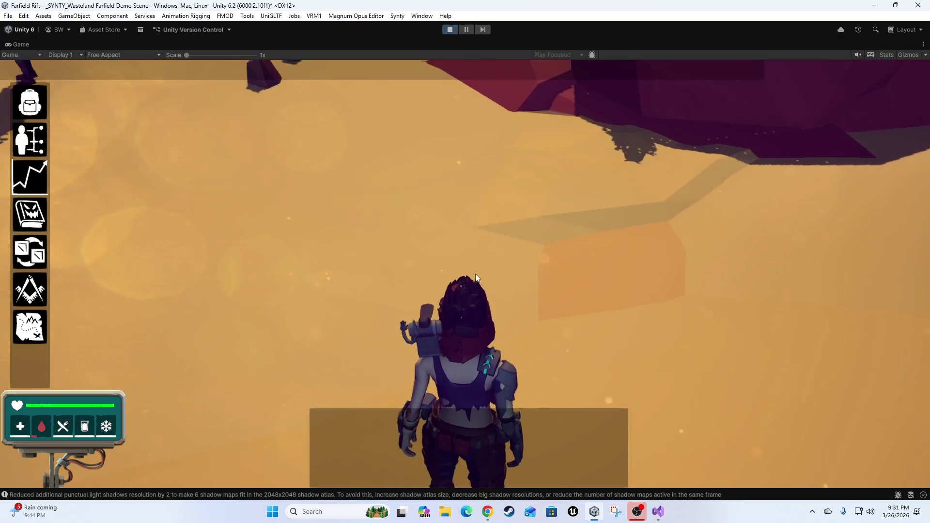
pyautogui.press('w')
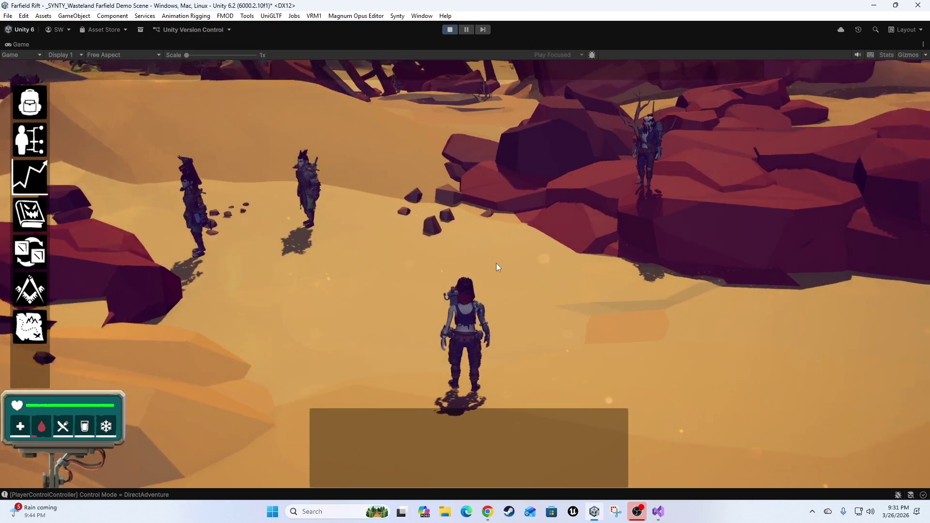
pyautogui.press('Tab')
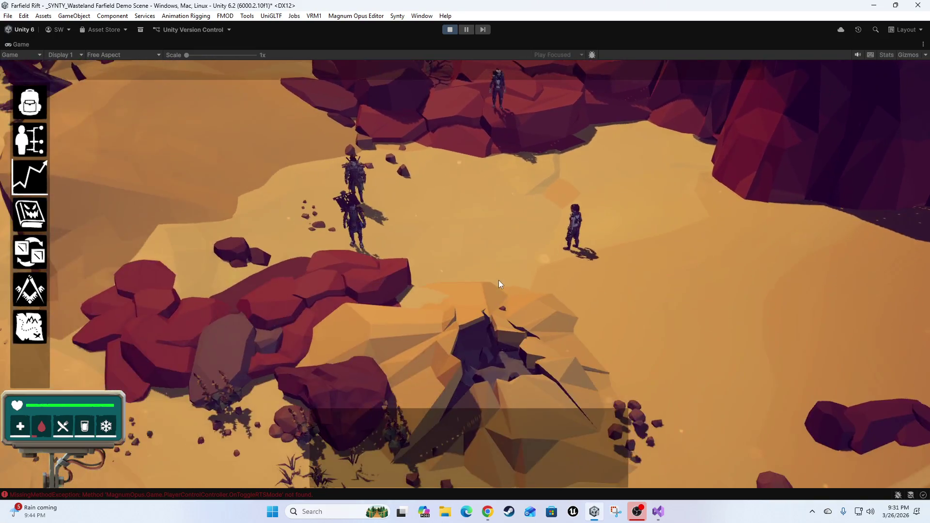
# Auto-move the character through a series of ground destinations past the truck toward town
pyautogui.click(479, 264)
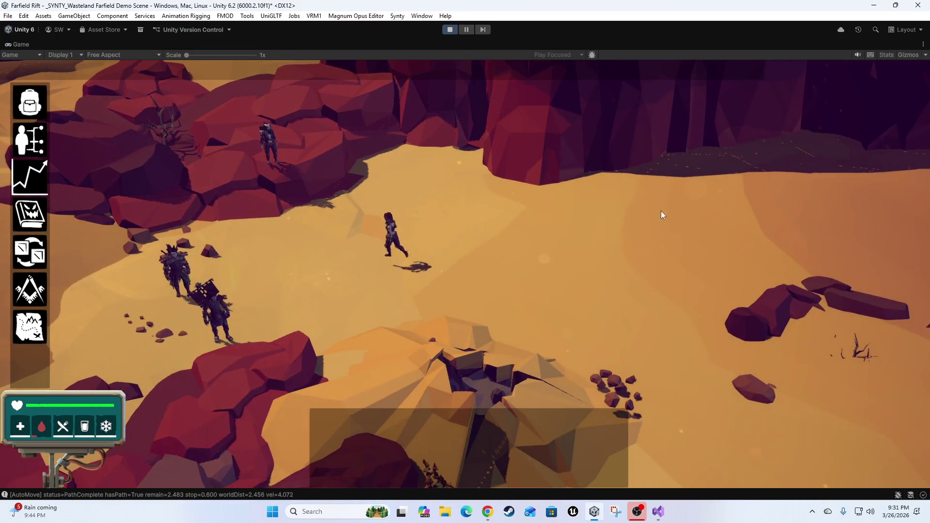
pyautogui.click(751, 233)
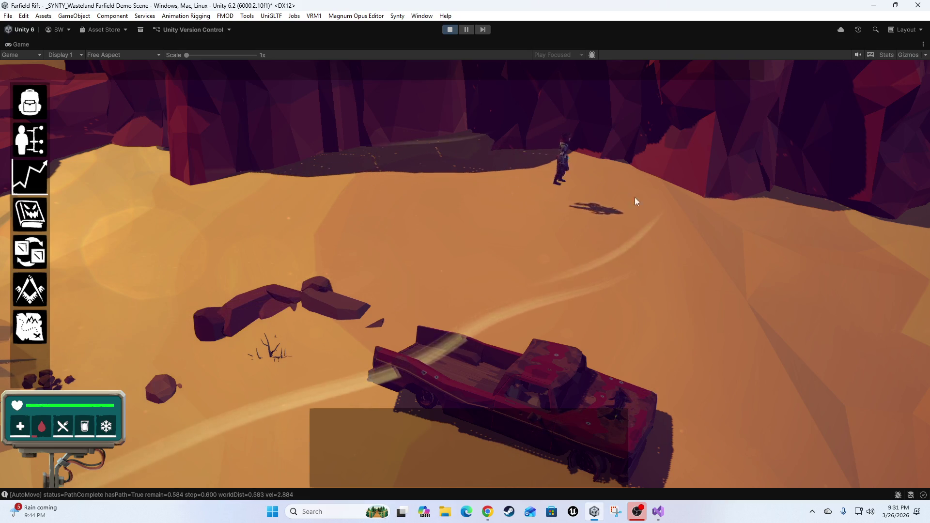
pyautogui.click(606, 264)
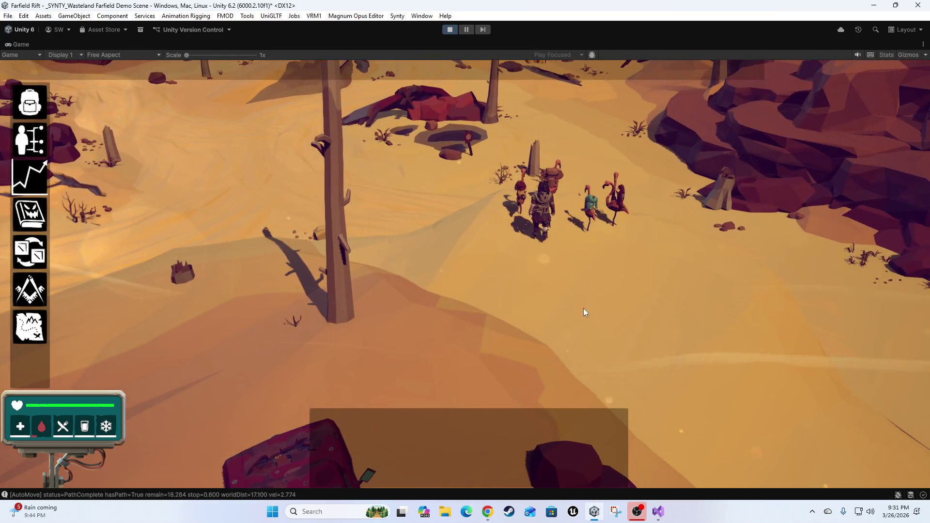
pyautogui.click(589, 308)
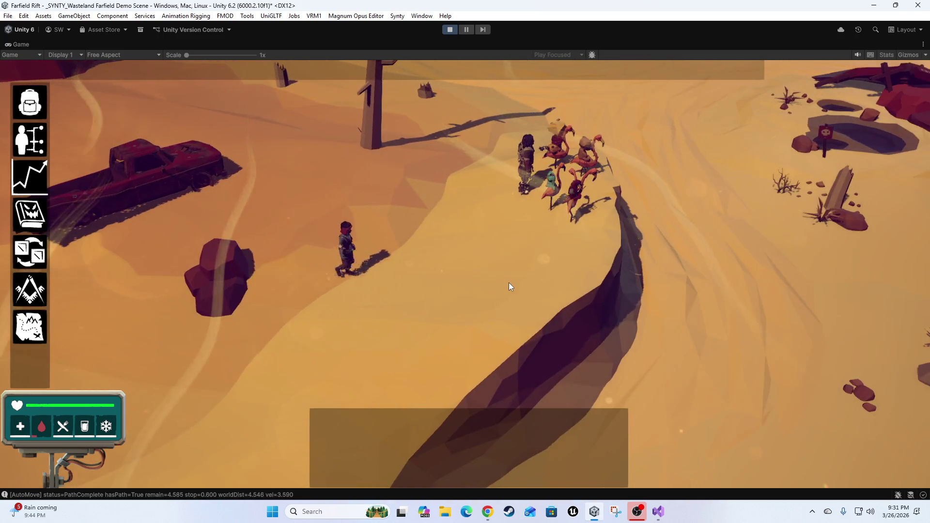
pyautogui.click(509, 283)
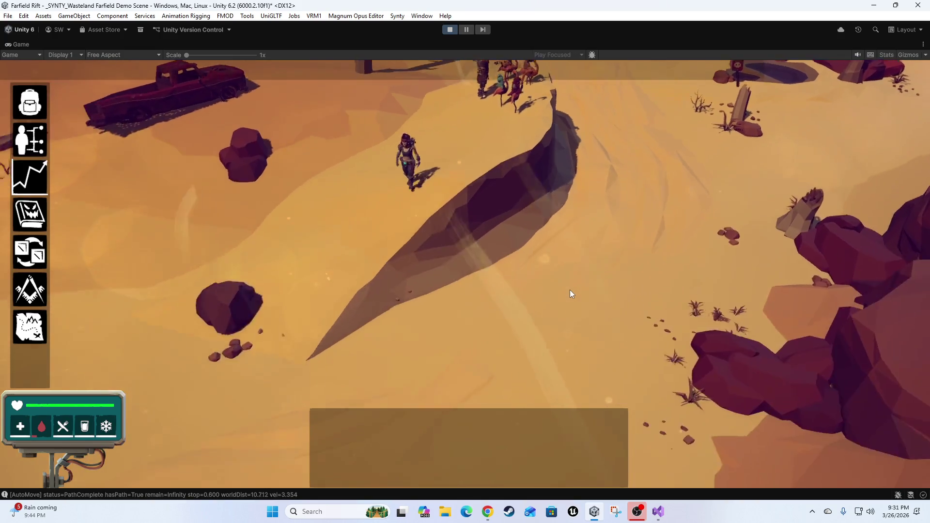
pyautogui.click(568, 289)
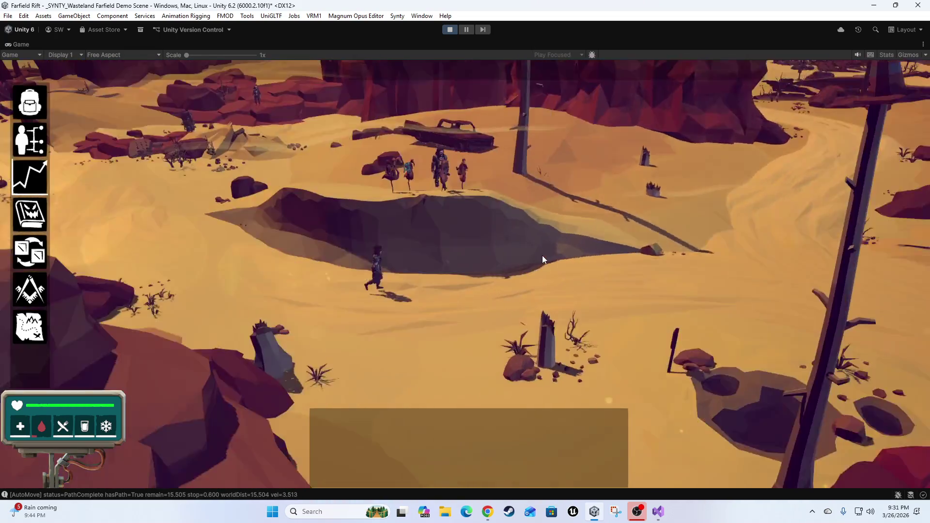
pyautogui.click(542, 254)
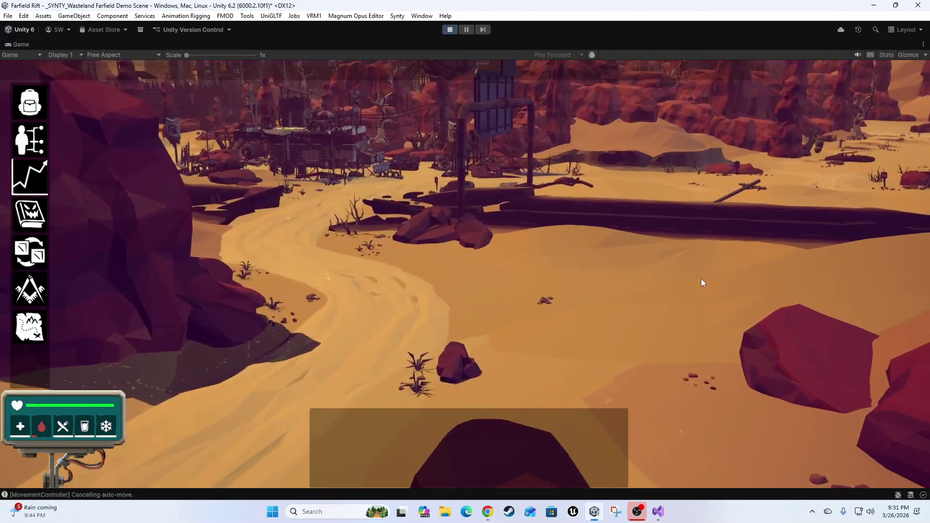
# Fly the camera past the billboard and over the red cliffs, tilting up toward the distant mountains
pyautogui.press('w')
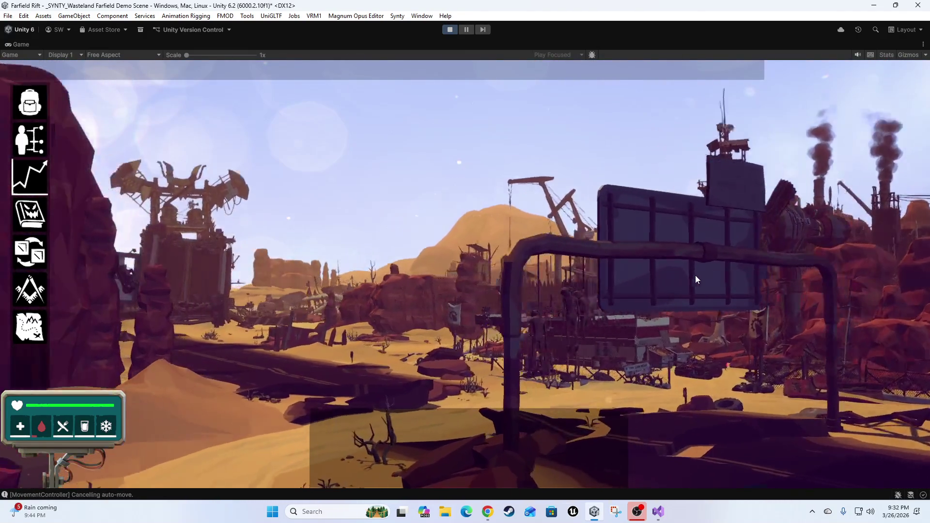
pyautogui.press('w')
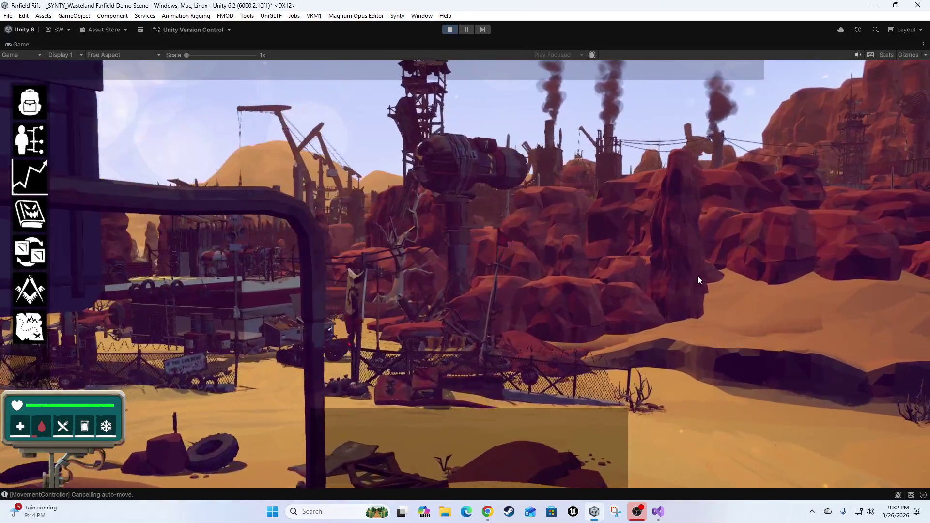
pyautogui.press('w')
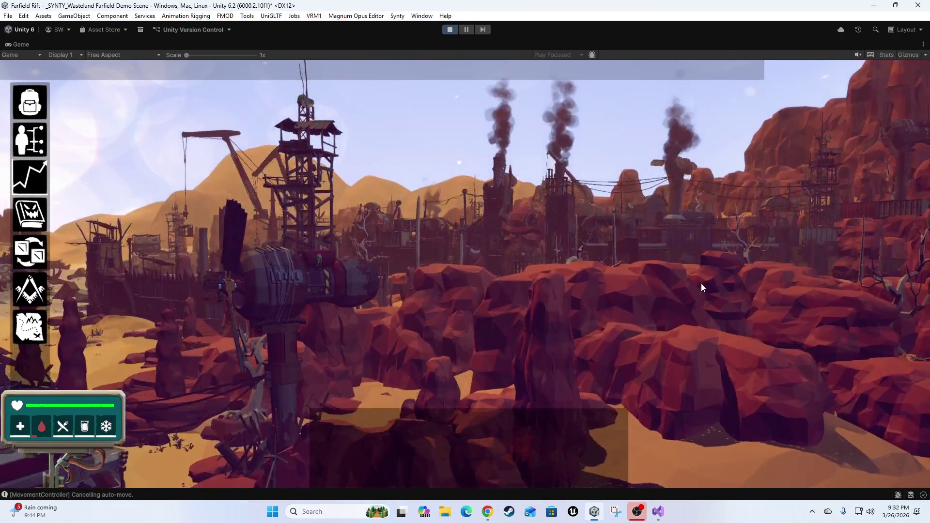
pyautogui.press('w')
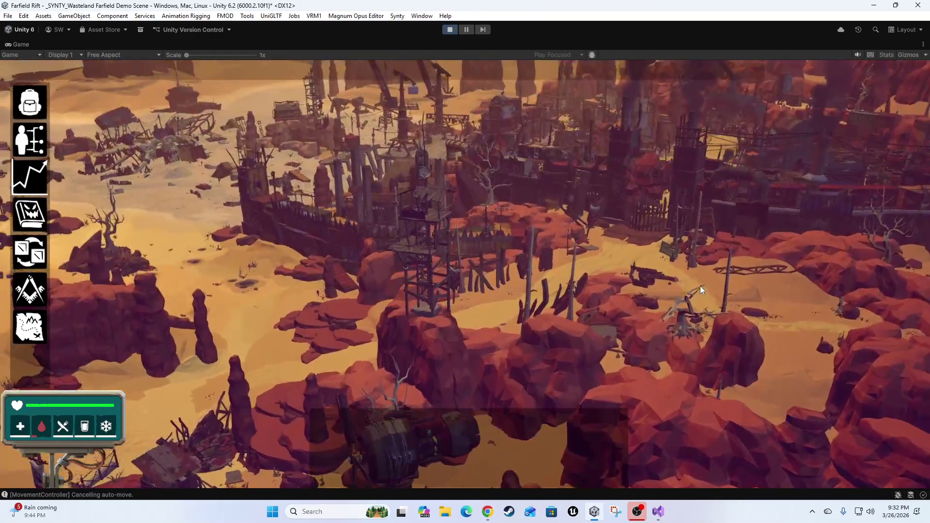
pyautogui.press('w')
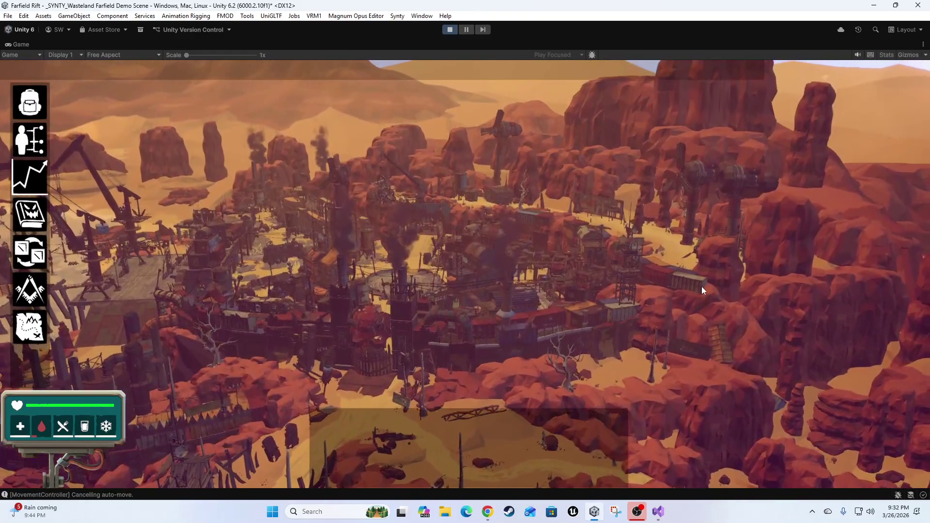
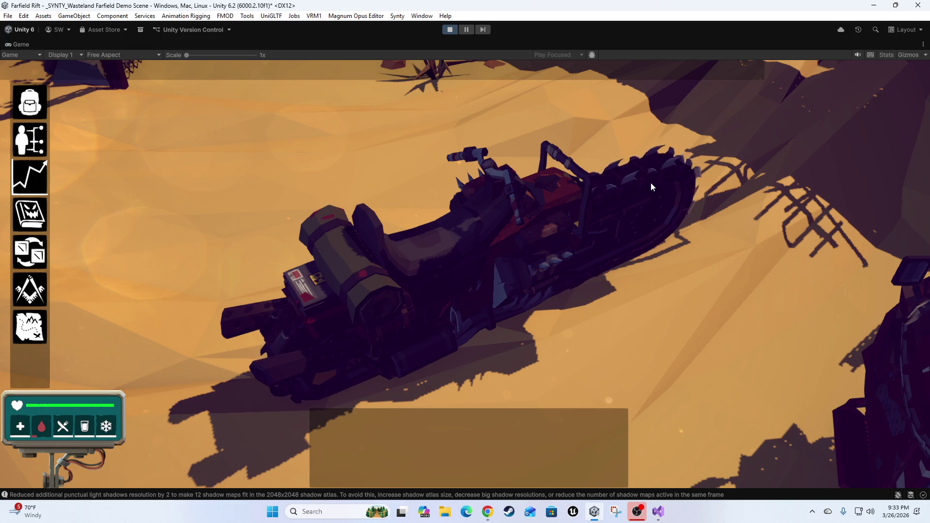
# Circle the game camera around the motorbike and red truck
pyautogui.press('d')
pyautogui.press('d')
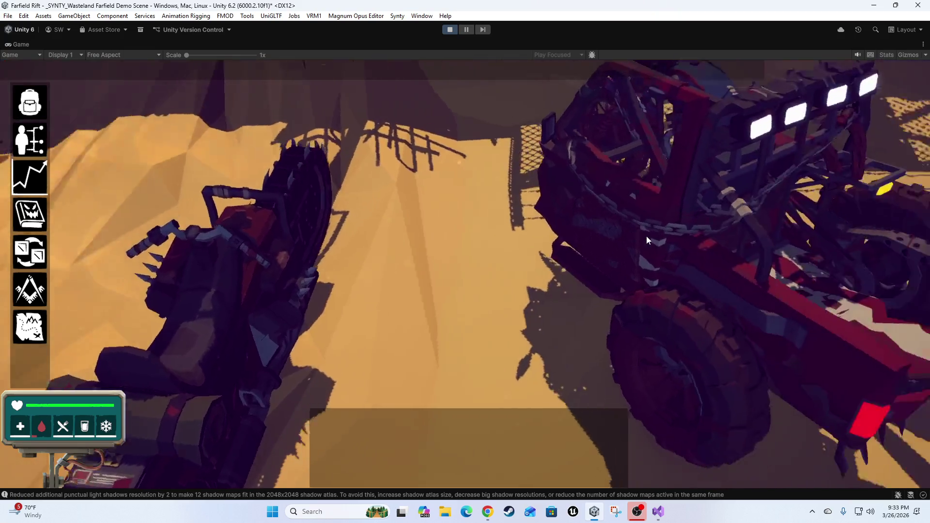
pyautogui.press('d')
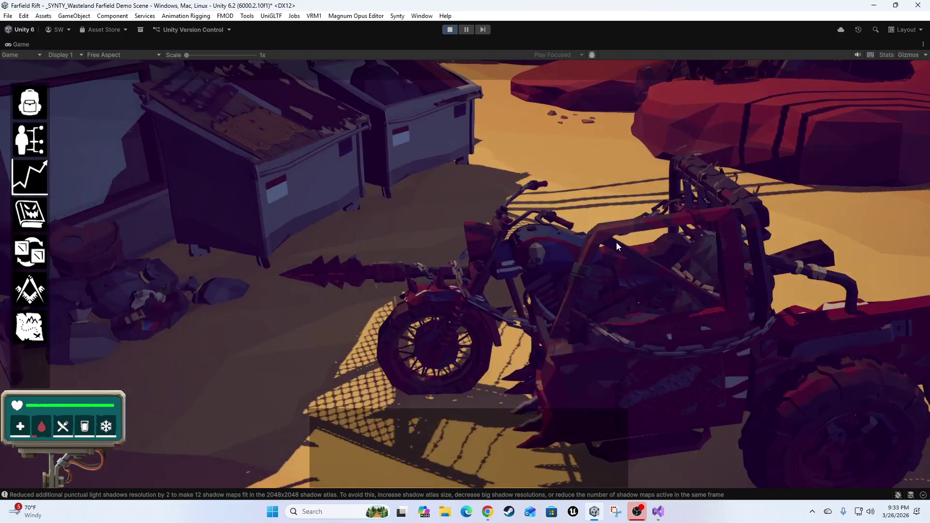
pyautogui.press('d')
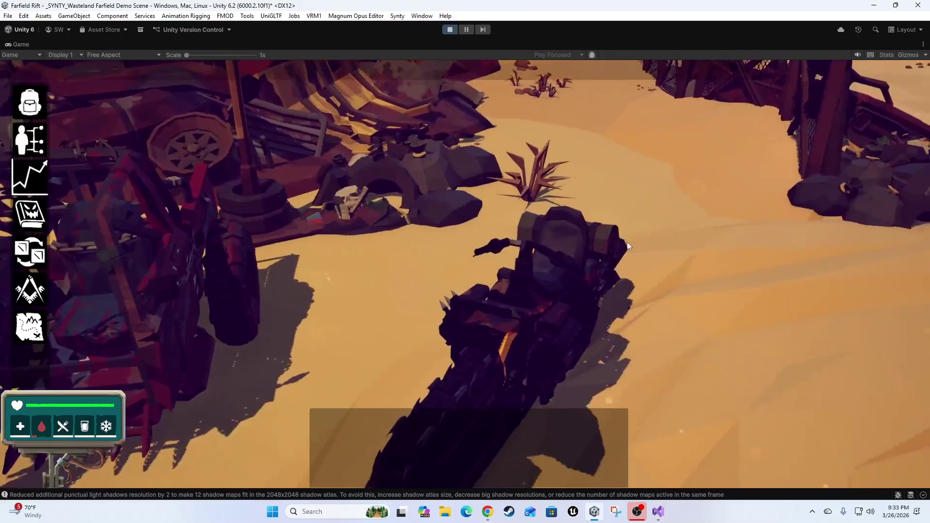
pyautogui.press('d')
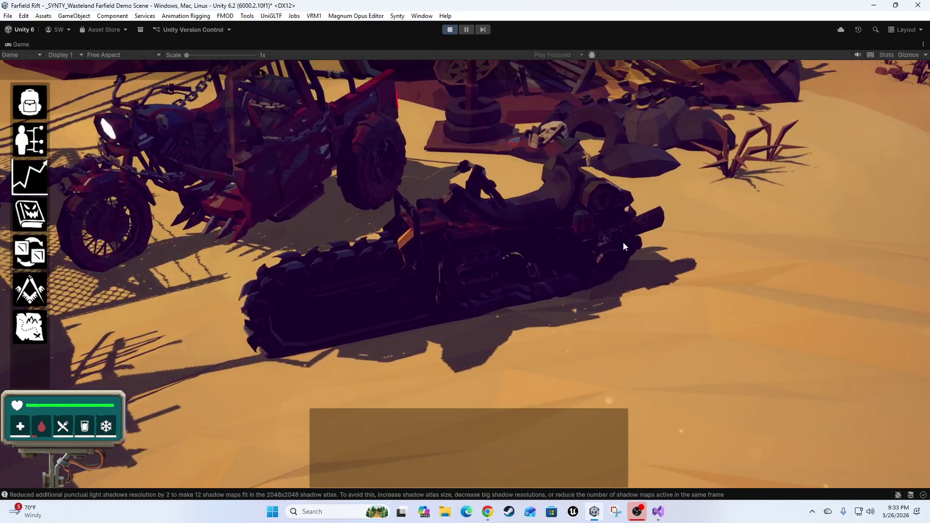
pyautogui.press('a')
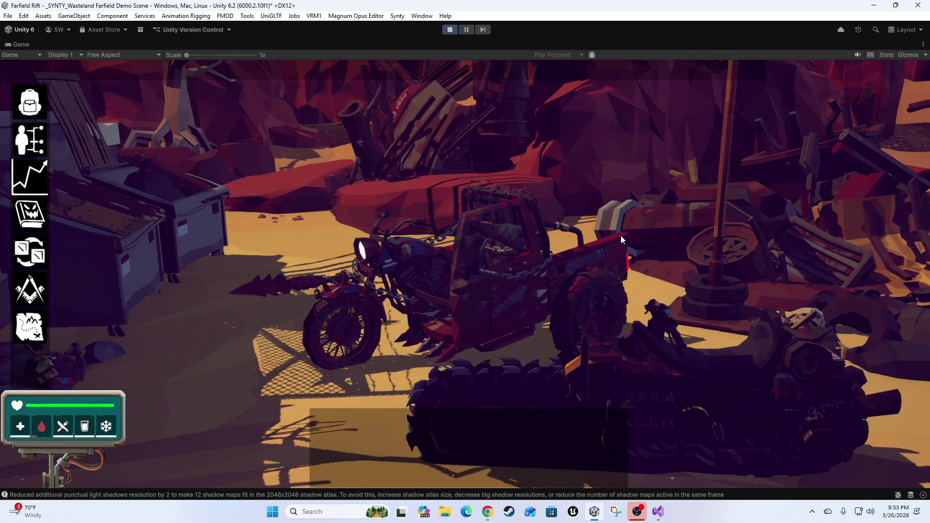
# Fly over the rock pillar and canyon to the smoky settlement, then restore the editor layout
pyautogui.press('d')
pyautogui.press('d')
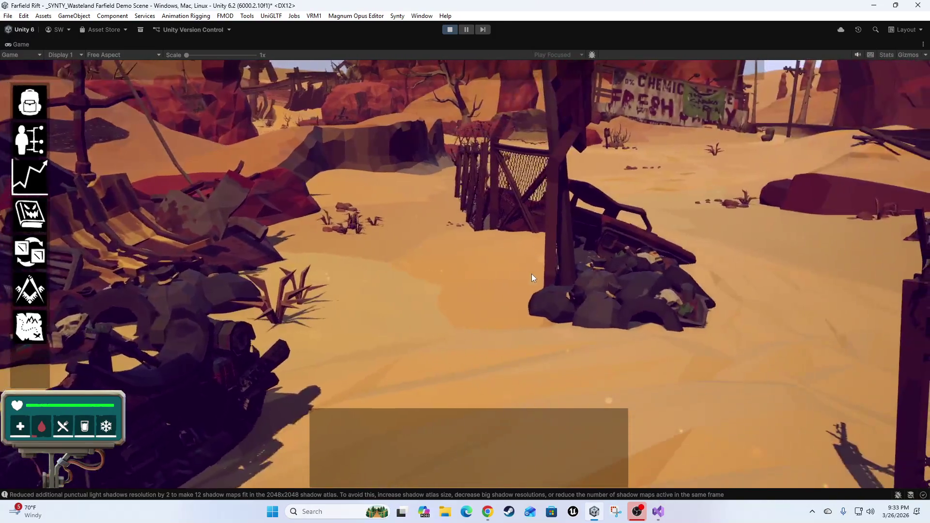
pyautogui.press('a')
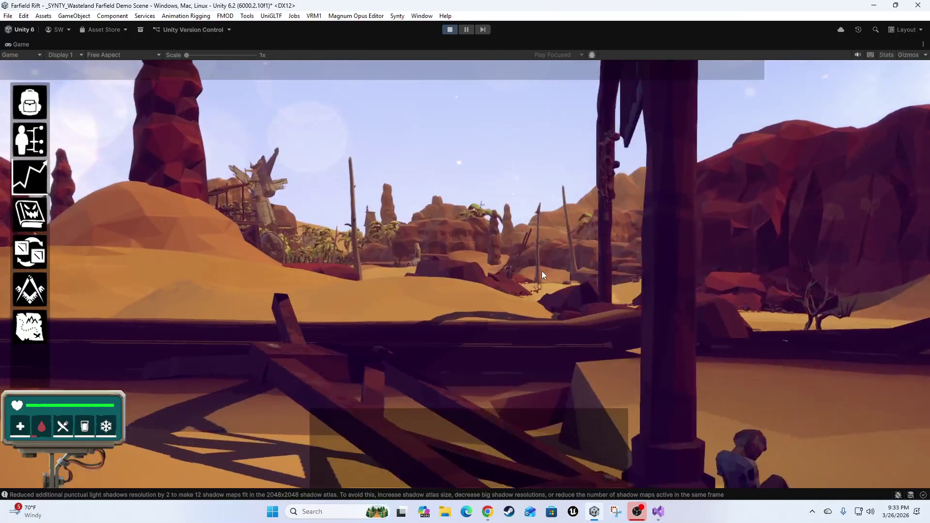
pyautogui.press('w')
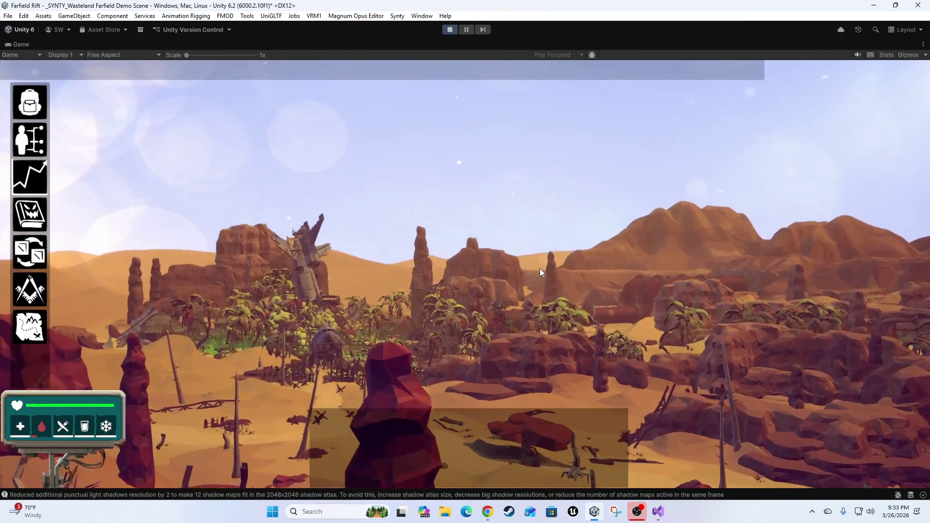
pyautogui.press('w')
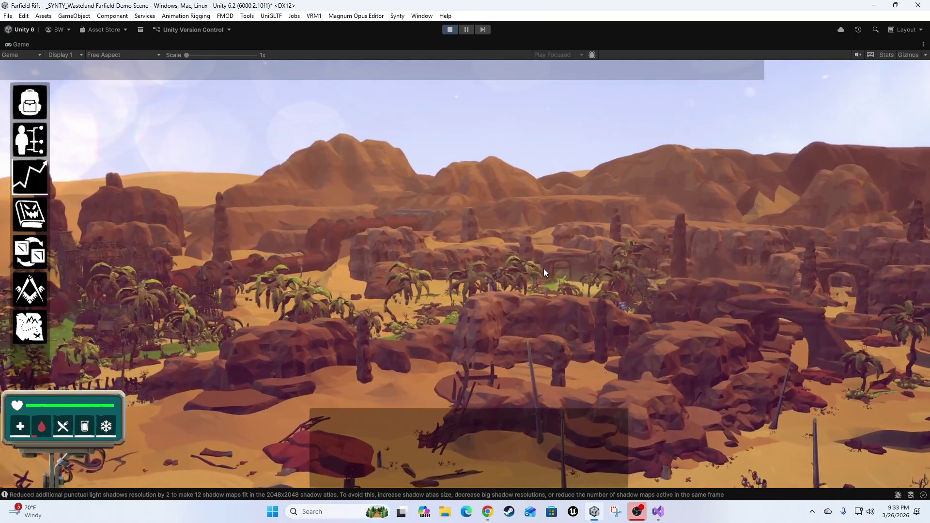
pyautogui.press('s')
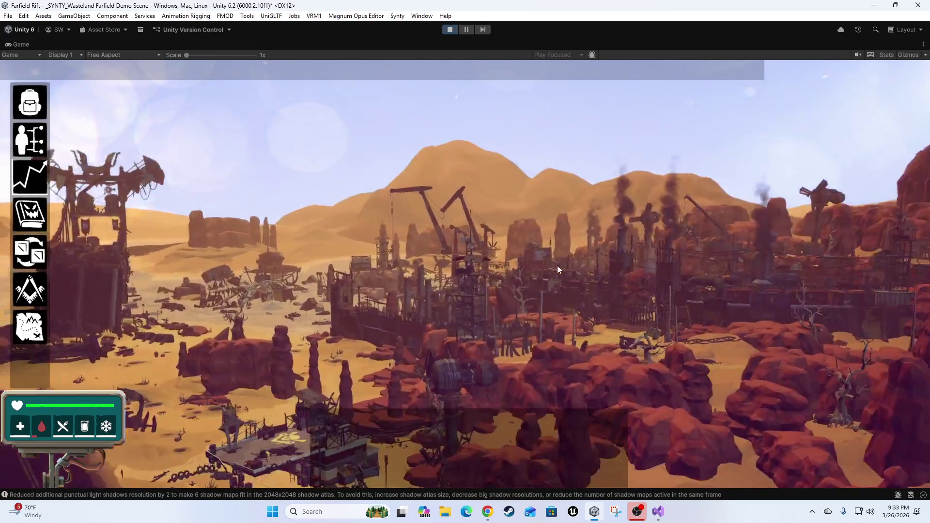
pyautogui.press('d')
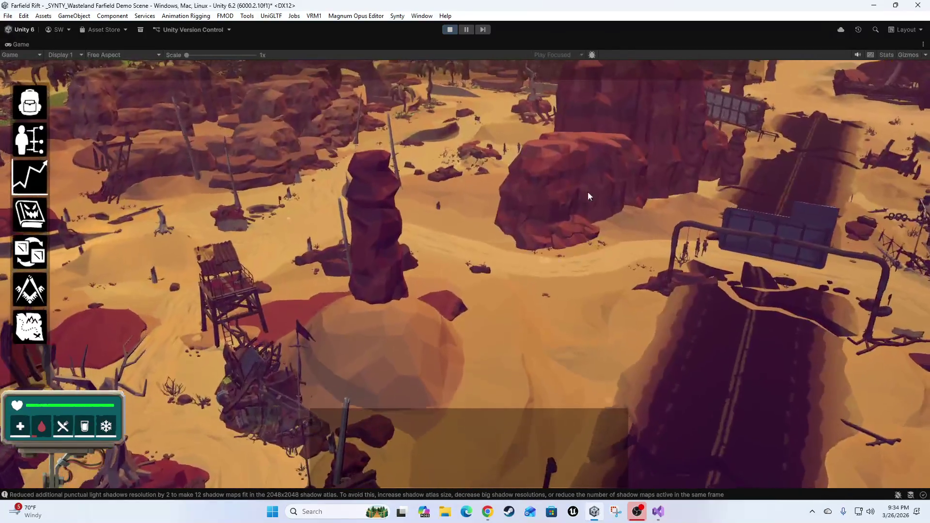
pyautogui.hotkey('shift', 'space')
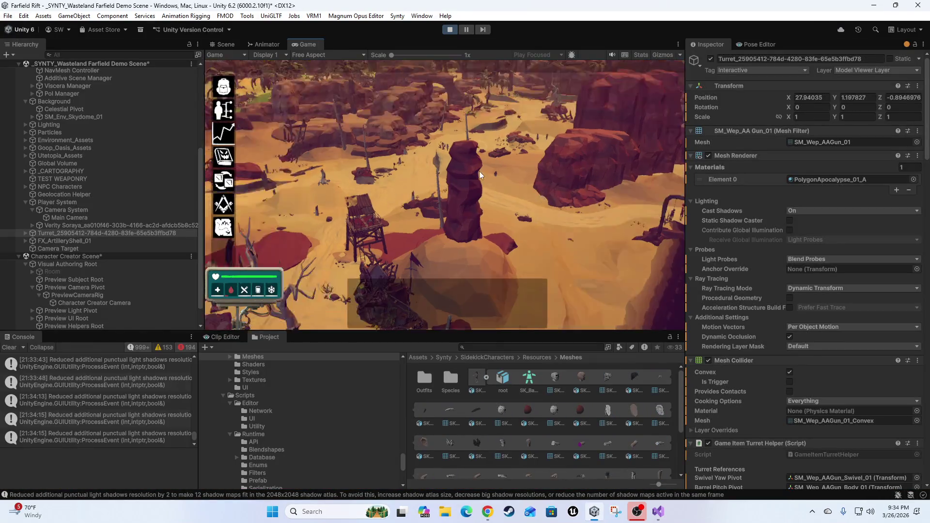
# In the Scene view, select the characters Sgt SandHawk and Swordarm McGee
pyautogui.click(225, 44)
pyautogui.moveTo(460, 155)
pyautogui.mouseDown()
pyautogui.moveTo(537, 233)
pyautogui.moveTo(598, 272)
pyautogui.moveTo(522, 298)
pyautogui.moveTo(605, 310)
pyautogui.moveTo(690, 317)
pyautogui.moveTo(765, 298)
pyautogui.moveTo(867, 203)
pyautogui.moveTo(291, 160)
pyautogui.moveTo(436, 137)
pyautogui.moveTo(561, 137)
pyautogui.moveTo(370, 170)
pyautogui.moveTo(241, 230)
pyautogui.moveTo(319, 203)
pyautogui.mouseUp()
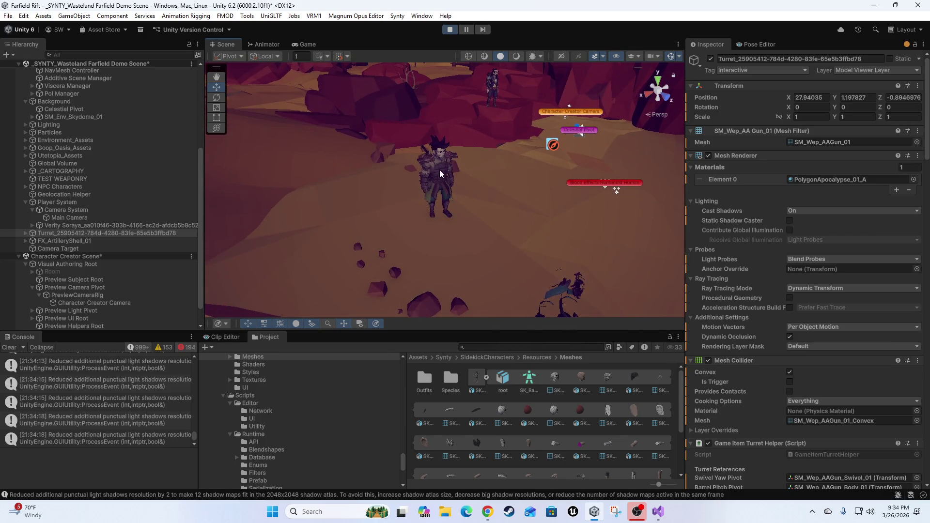
pyautogui.click(440, 174)
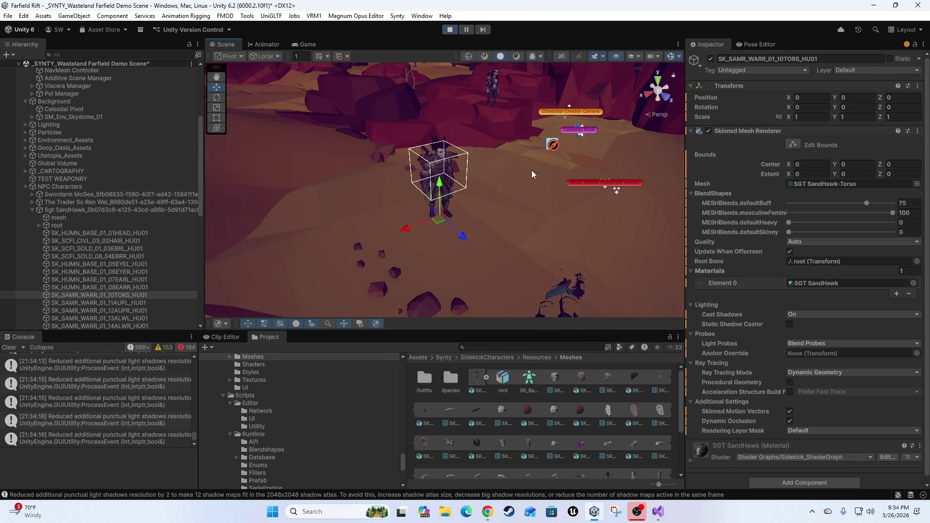
pyautogui.click(63, 212)
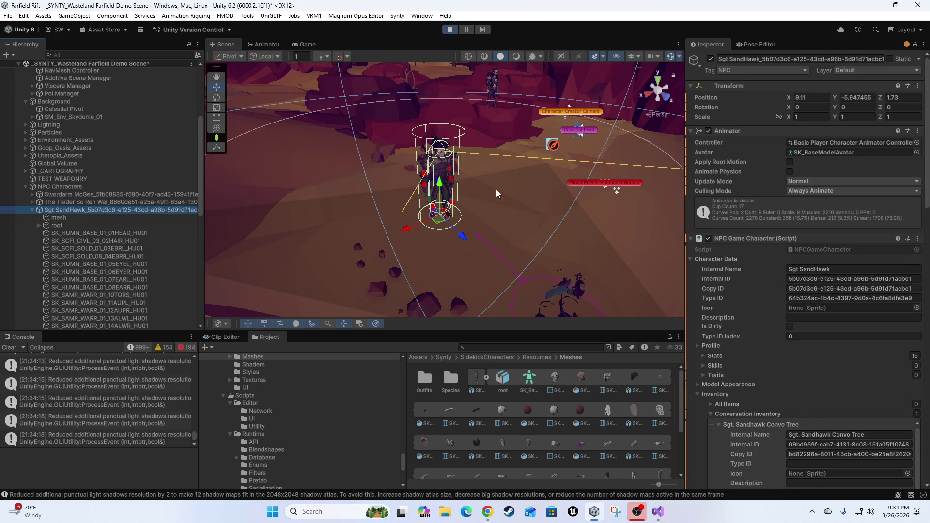
pyautogui.click(53, 223)
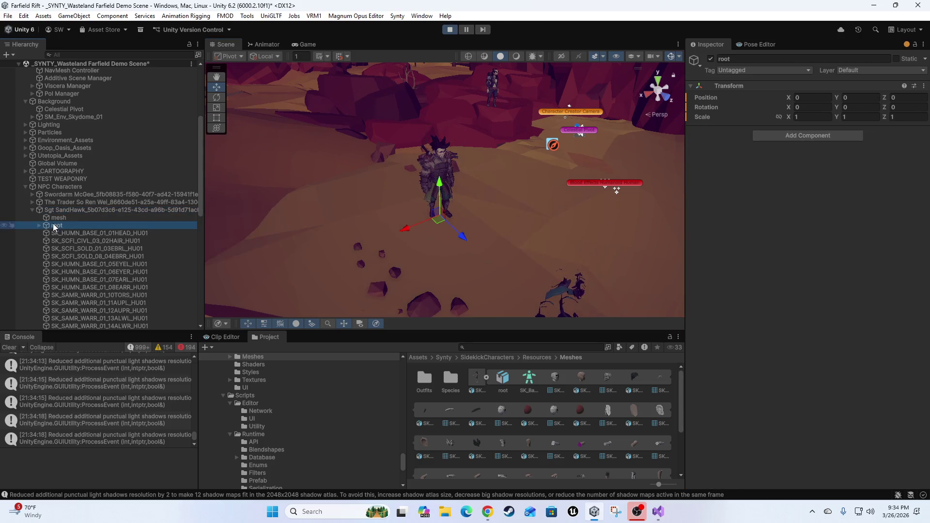
pyautogui.click(55, 194)
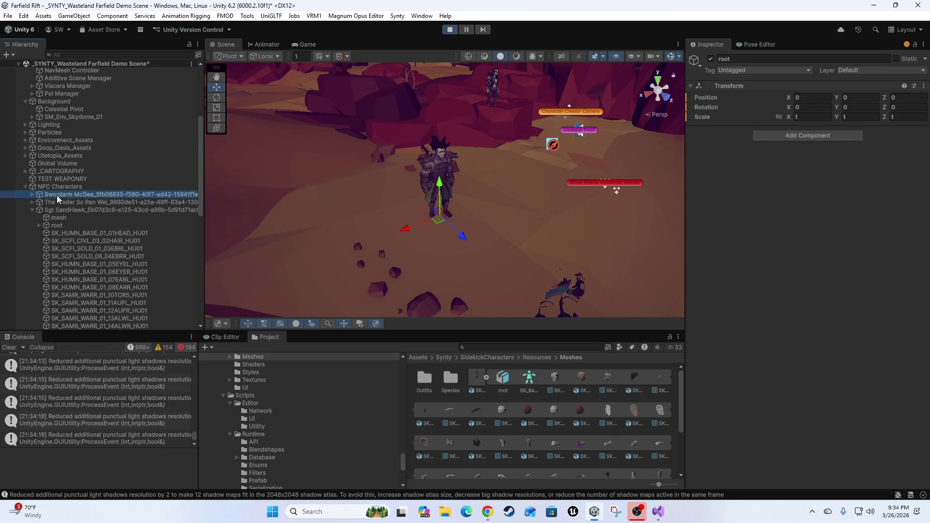
# Frame The Trader So Ren Wei and expand its children in the Hierarchy
pyautogui.moveTo(424, 174); pyautogui.dragTo(417, 227)
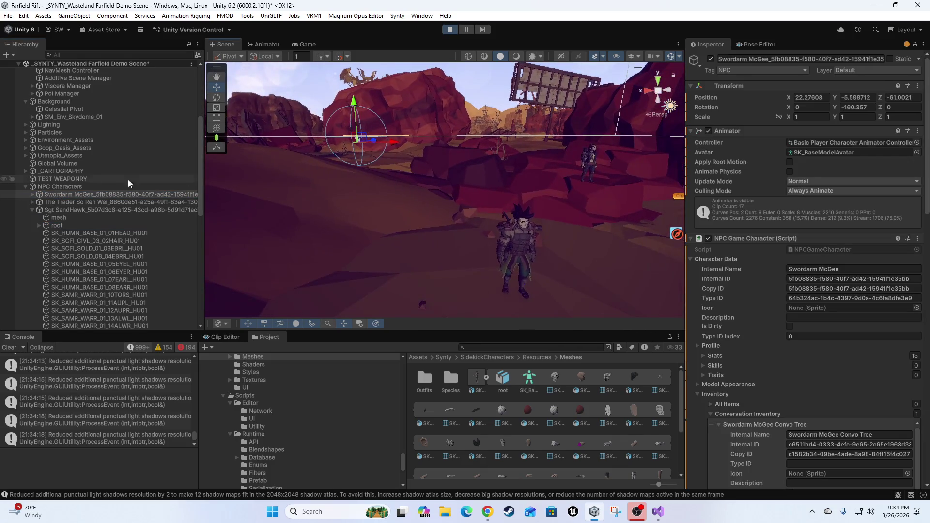
pyautogui.doubleClick(62, 202)
pyautogui.moveTo(526, 222)
pyautogui.mouseDown()
pyautogui.moveTo(586, 210)
pyautogui.moveTo(502, 214)
pyautogui.moveTo(463, 259)
pyautogui.moveTo(486, 225)
pyautogui.moveTo(435, 253)
pyautogui.moveTo(399, 256)
pyautogui.moveTo(326, 212)
pyautogui.moveTo(311, 214)
pyautogui.moveTo(349, 230)
pyautogui.moveTo(554, 224)
pyautogui.moveTo(550, 239)
pyautogui.moveTo(458, 223)
pyautogui.moveTo(469, 194)
pyautogui.mouseUp()
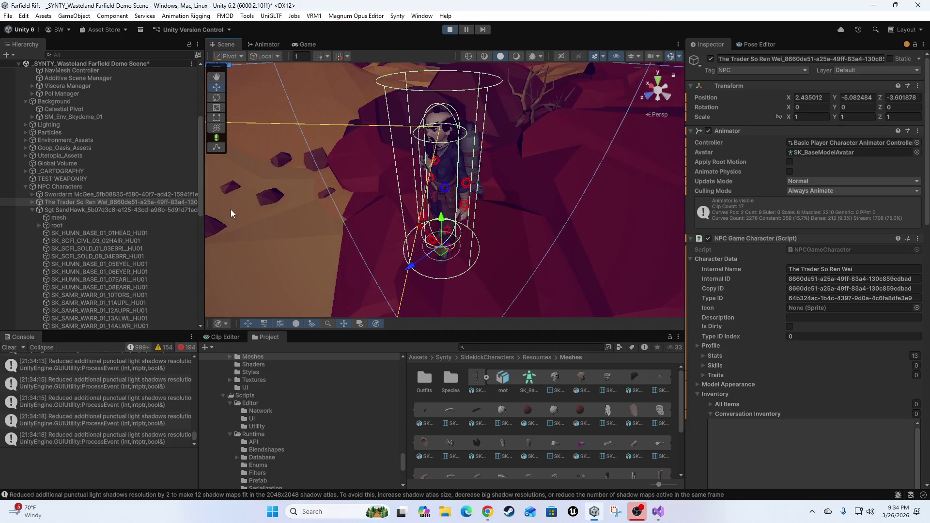
pyautogui.click(32, 202)
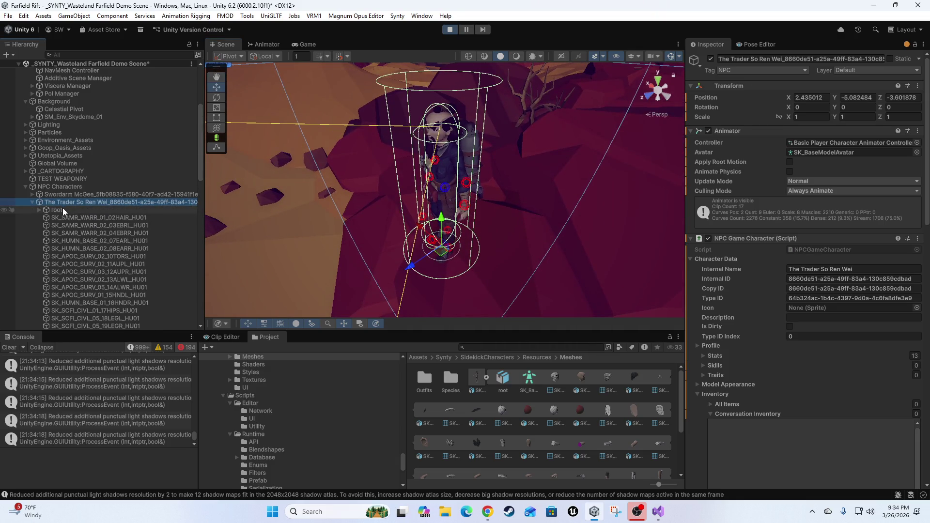
# Expand the trader's root and pelvis to show ik_foot_root, hip, spine and thigh bones
pyautogui.click(60, 210)
pyautogui.click(39, 210)
pyautogui.click(64, 217)
pyautogui.click(62, 232)
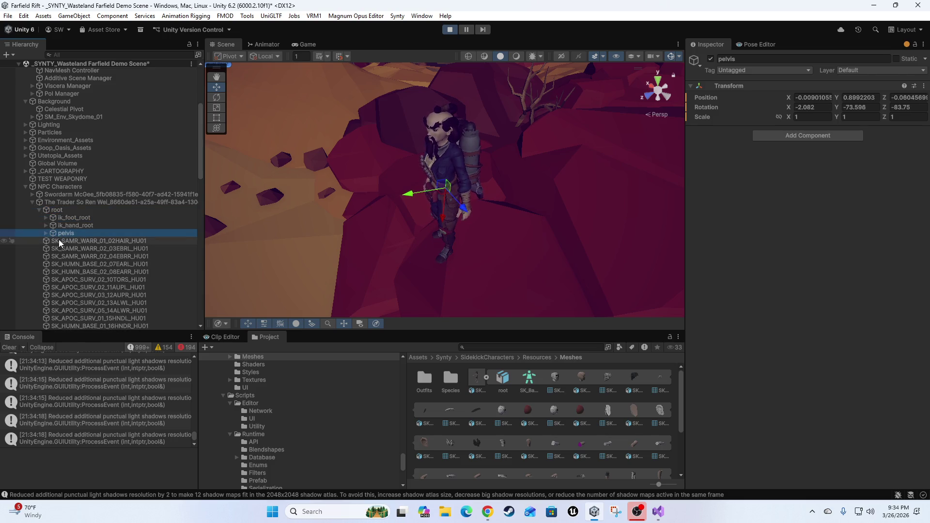
pyautogui.click(46, 233)
pyautogui.click(72, 242)
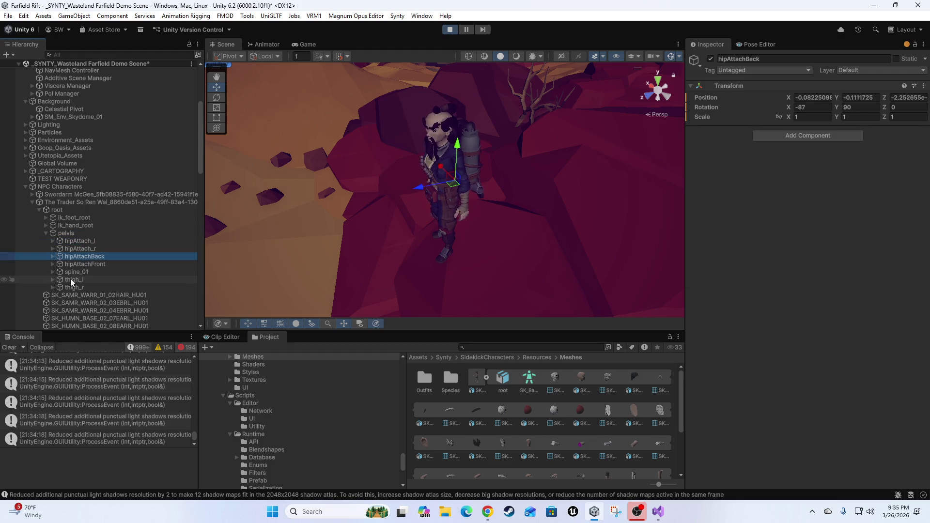
# Swing the Scene view around and frame Hazel Kiera
pyautogui.moveTo(497, 200); pyautogui.dragTo(217, 137)
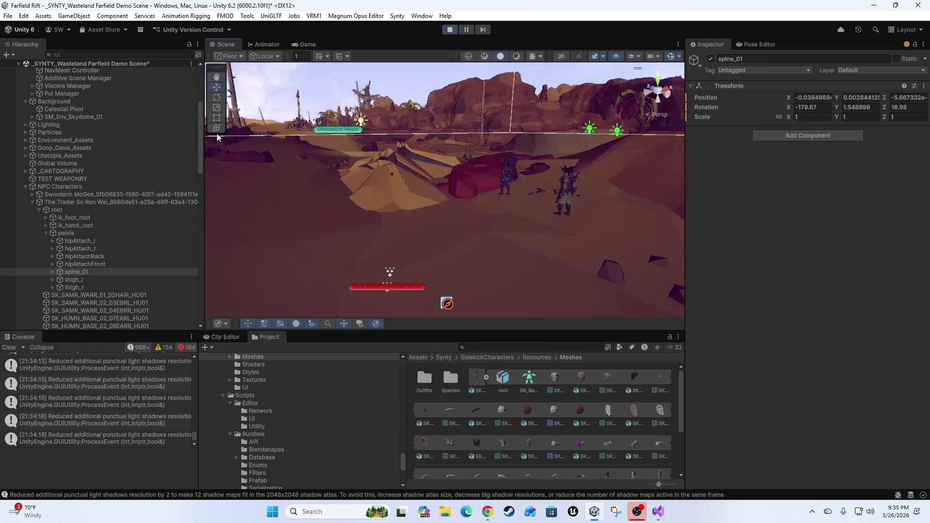
pyautogui.moveTo(504, 194); pyautogui.dragTo(527, 184)
pyautogui.click(487, 174)
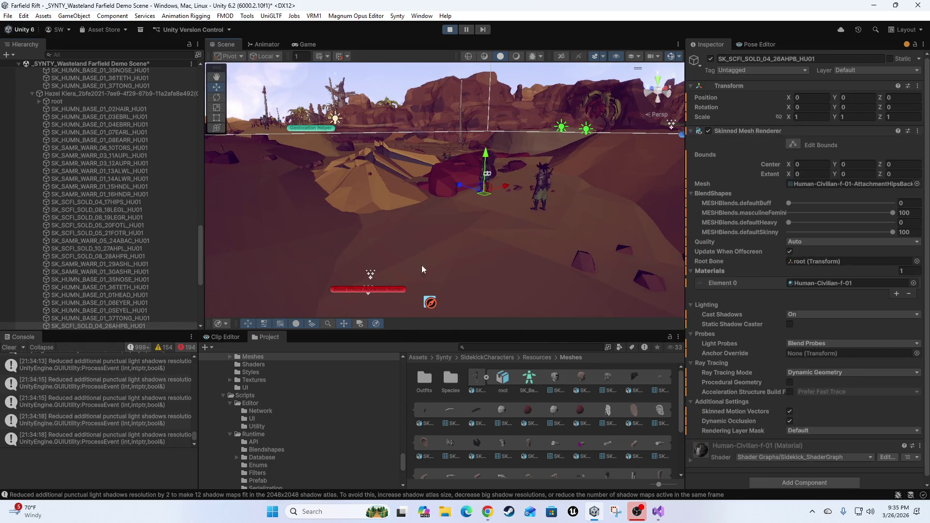
pyautogui.doubleClick(86, 93)
pyautogui.moveTo(394, 214)
pyautogui.mouseDown()
pyautogui.moveTo(580, 188)
pyautogui.moveTo(725, 212)
pyautogui.moveTo(798, 236)
pyautogui.moveTo(582, 186)
pyautogui.moveTo(465, 205)
pyautogui.moveTo(309, 290)
pyautogui.moveTo(319, 304)
pyautogui.mouseUp()
# Frame Mordecai Aria in the Scene view and orbit closer
pyautogui.press('f')
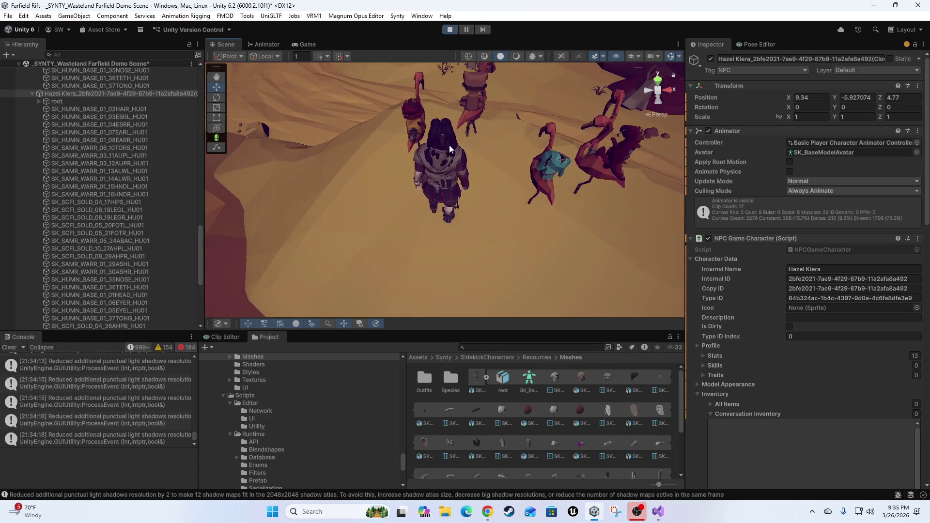
pyautogui.click(449, 144)
pyautogui.scroll(-3, 94, 293)
pyautogui.doubleClick(72, 236)
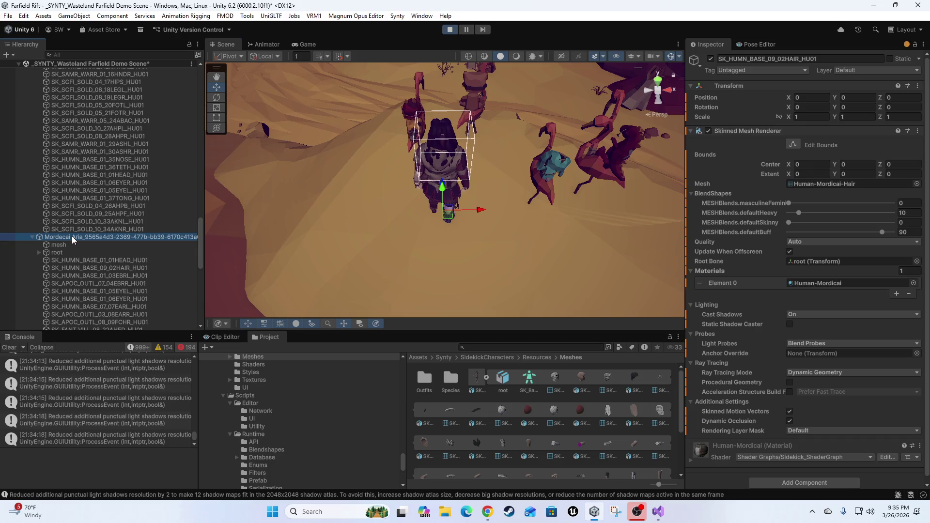
pyautogui.moveTo(435, 228)
pyautogui.mouseDown()
pyautogui.moveTo(426, 193)
pyautogui.moveTo(497, 145)
pyautogui.mouseUp()
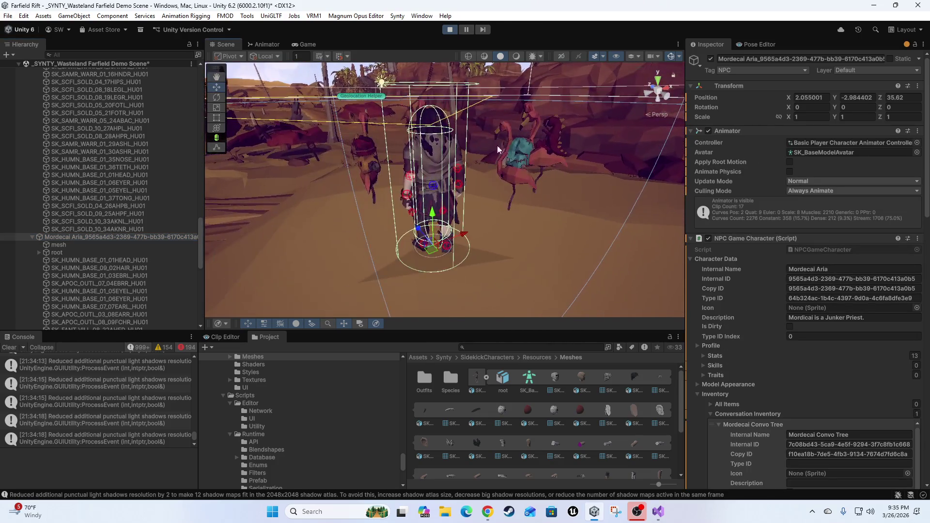
# Expand Mordecai Aria's root and pelvis, inspecting ik_foot_root, hipAttach_l and hipAttachBack
pyautogui.click(67, 253)
pyautogui.click(40, 253)
pyautogui.click(68, 261)
pyautogui.click(64, 274)
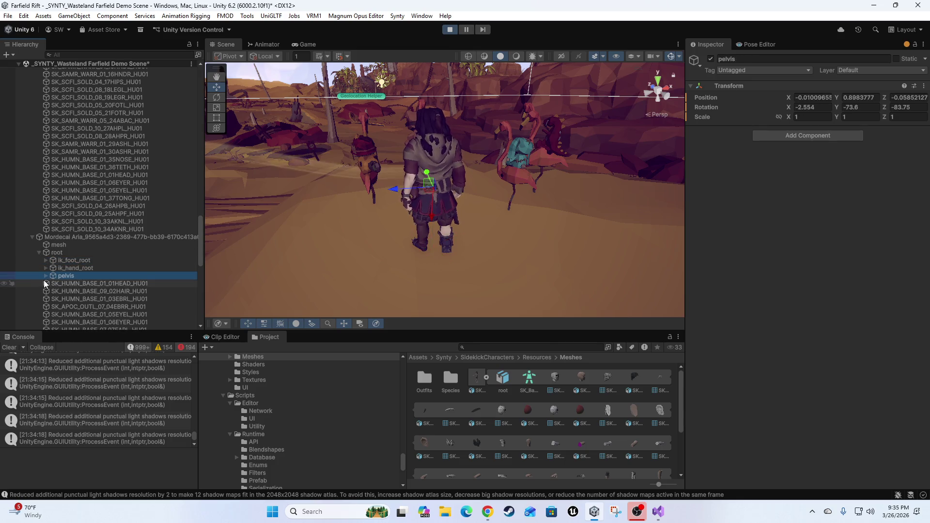
pyautogui.click(45, 275)
pyautogui.click(78, 283)
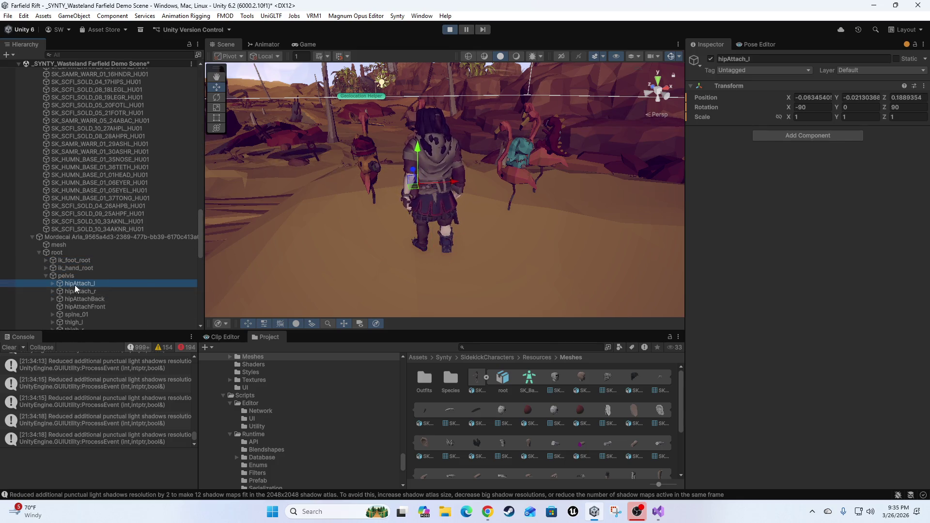
pyautogui.click(74, 299)
pyautogui.moveTo(612, 219); pyautogui.dragTo(620, 167)
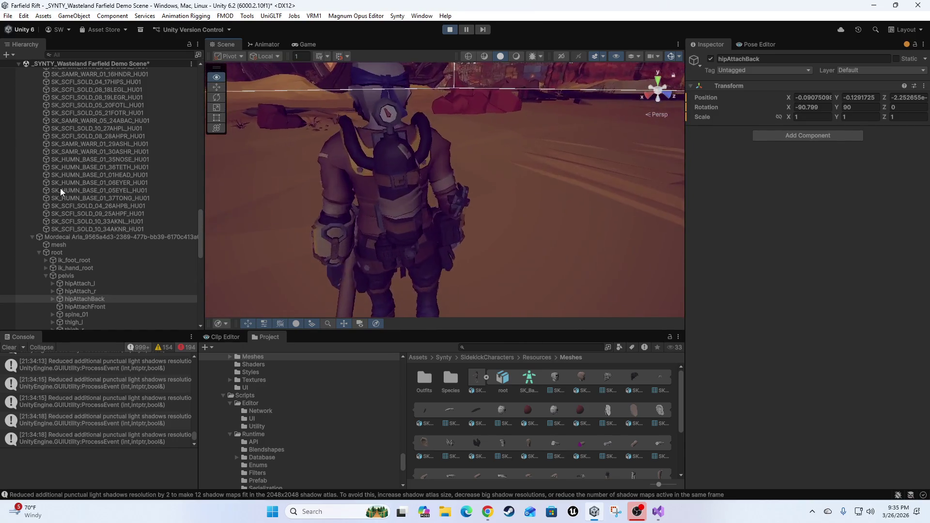
pyautogui.click(369, 195)
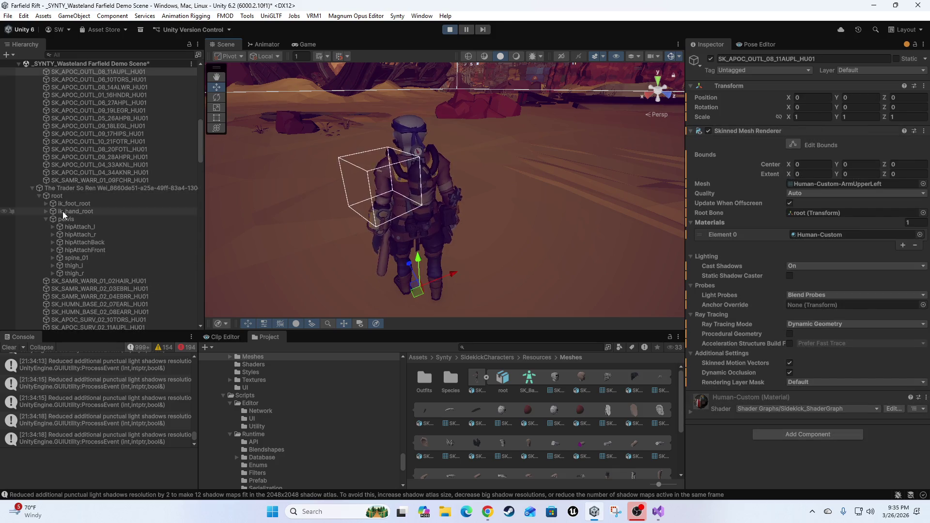
# Inspect the NPC's root and pelvis bone transforms, then exit Play mode
pyautogui.scroll(10, 82, 245)
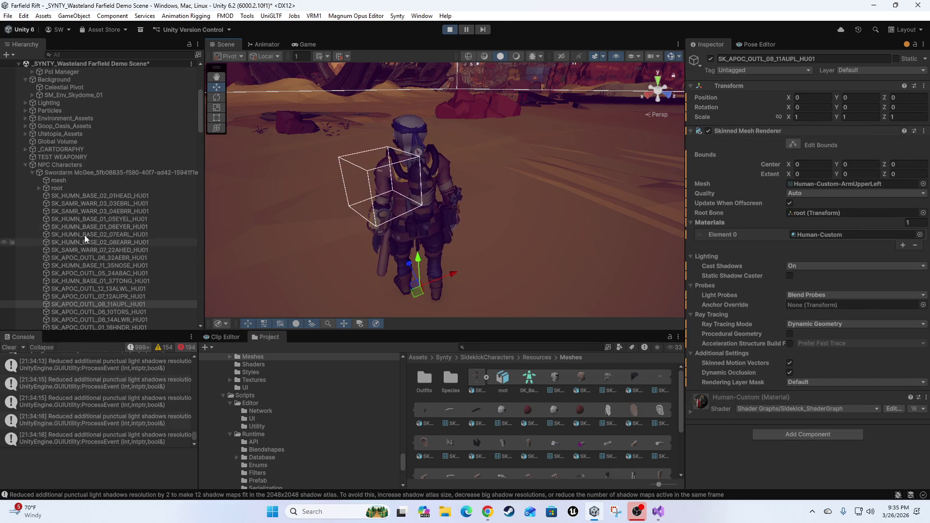
pyautogui.click(60, 175)
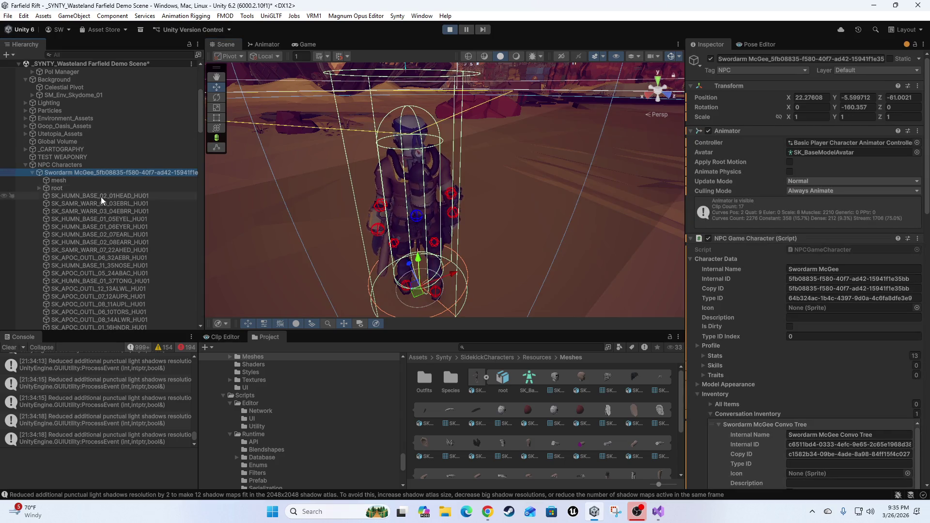
pyautogui.click(56, 188)
pyautogui.click(38, 188)
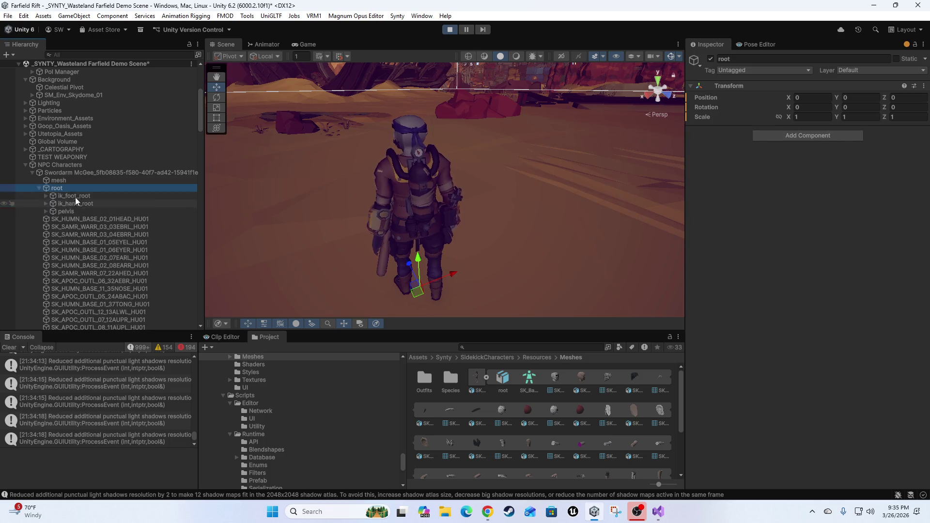
pyautogui.click(57, 212)
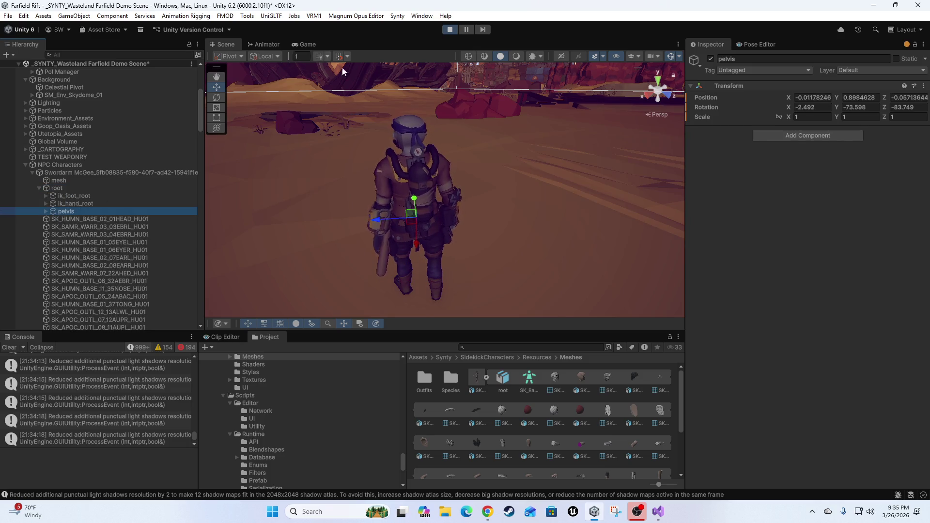
pyautogui.click(452, 29)
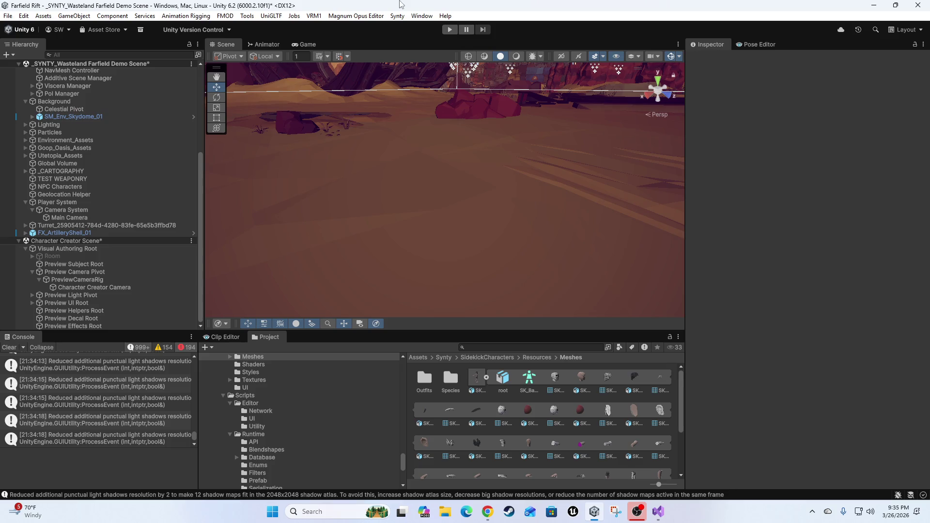
# Orbit the Scene view and scroll the Project folder tree up to Game Demo/Resources
pyautogui.moveTo(367, 171)
pyautogui.mouseDown()
pyautogui.moveTo(388, 141)
pyautogui.moveTo(449, 261)
pyautogui.mouseUp()
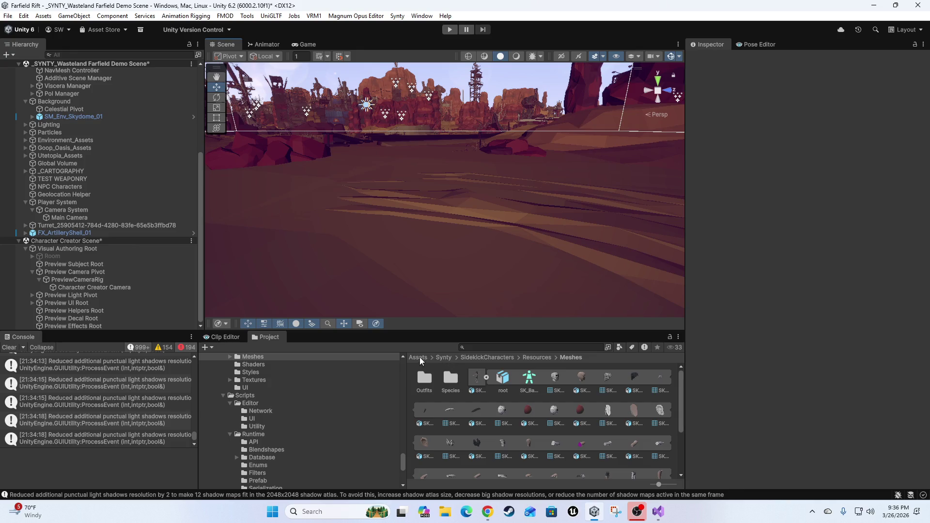
pyautogui.keyDown('ctrl'); pyautogui.scroll(-2, 556, 425); pyautogui.keyUp('ctrl')
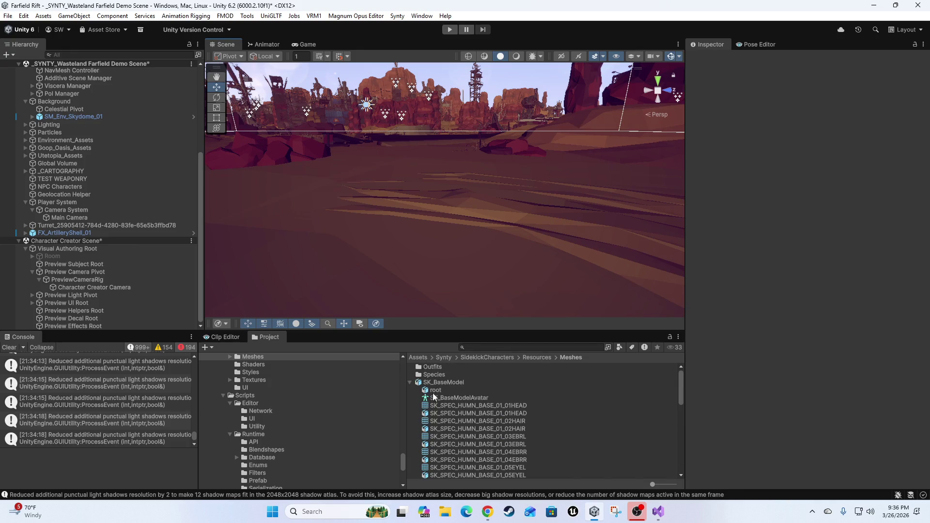
pyautogui.scroll(10, 275, 424)
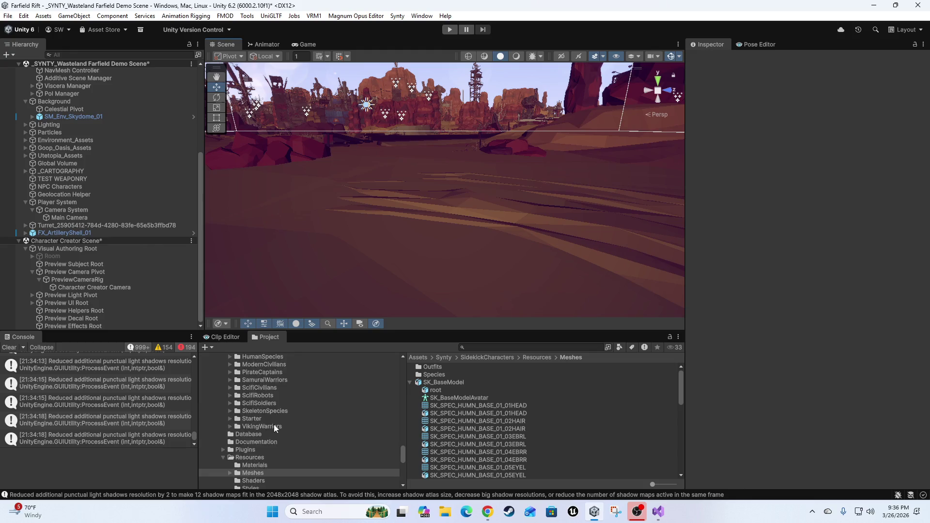
pyautogui.scroll(10, 318, 426)
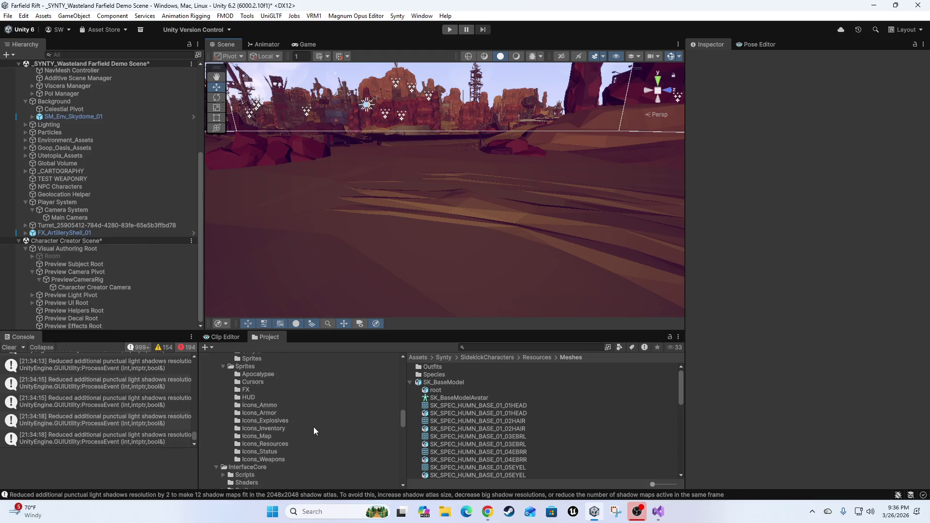
pyautogui.scroll(10, 329, 429)
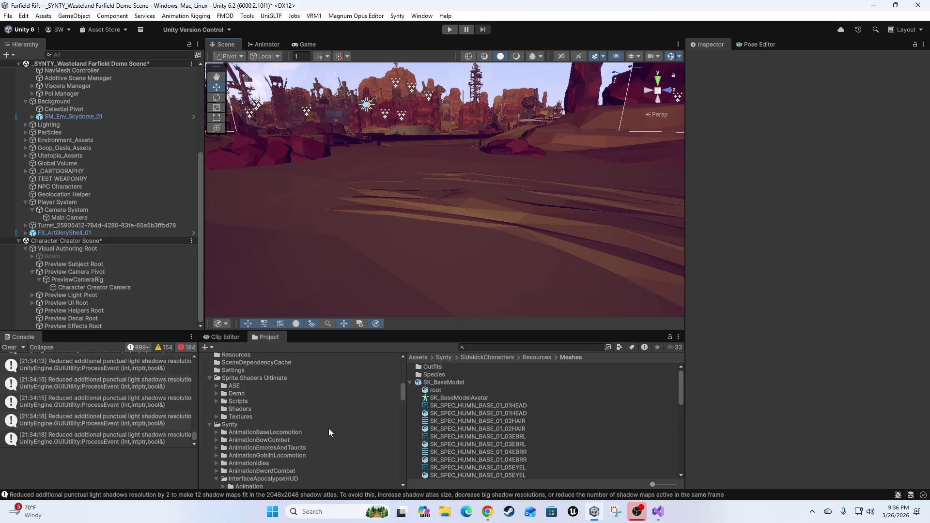
pyautogui.scroll(6, 324, 442)
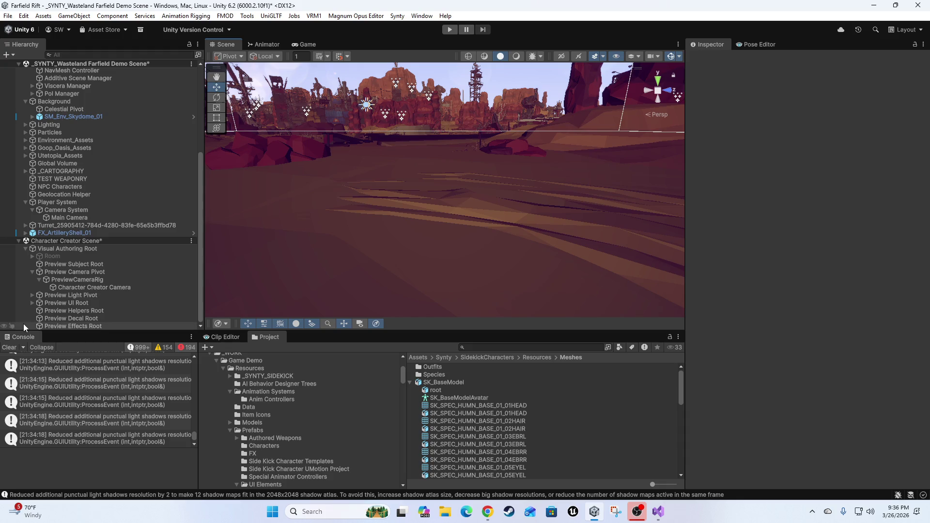
pyautogui.moveTo(357, 255)
pyautogui.mouseDown()
pyautogui.moveTo(349, 232)
pyautogui.moveTo(426, 176)
pyautogui.moveTo(311, 249)
pyautogui.moveTo(339, 257)
pyautogui.moveTo(465, 249)
pyautogui.moveTo(397, 277)
pyautogui.moveTo(378, 271)
pyautogui.moveTo(475, 276)
pyautogui.moveTo(359, 266)
pyautogui.moveTo(504, 273)
pyautogui.moveTo(485, 271)
pyautogui.mouseUp()
# Fly the Scene view past the camp, rocks and Geolocation Helper, then switch to Visual Studio
pyautogui.scroll(-2, 465, 249)
pyautogui.moveTo(66, 171)
pyautogui.mouseDown()
pyautogui.moveTo(62, 240)
pyautogui.moveTo(171, 217)
pyautogui.moveTo(158, 203)
pyautogui.moveTo(602, 197)
pyautogui.moveTo(499, 182)
pyautogui.moveTo(484, 249)
pyautogui.moveTo(506, 211)
pyautogui.moveTo(426, 245)
pyautogui.moveTo(388, 233)
pyautogui.moveTo(369, 291)
pyautogui.moveTo(366, 228)
pyautogui.moveTo(301, 324)
pyautogui.mouseUp()
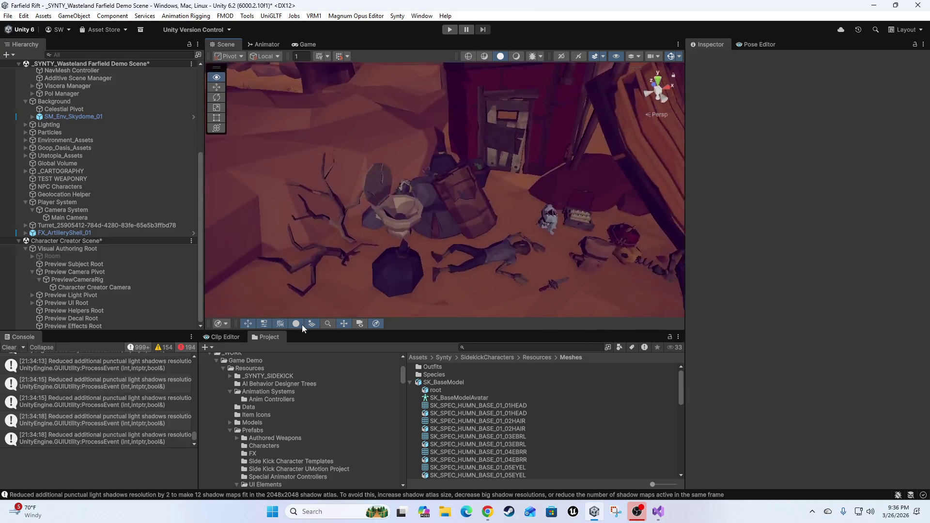
pyautogui.moveTo(465, 312)
pyautogui.mouseDown()
pyautogui.moveTo(469, 332)
pyautogui.moveTo(484, 253)
pyautogui.moveTo(461, 270)
pyautogui.moveTo(475, 270)
pyautogui.moveTo(222, 270)
pyautogui.moveTo(622, 247)
pyautogui.moveTo(688, 276)
pyautogui.moveTo(438, 199)
pyautogui.moveTo(350, 216)
pyautogui.moveTo(487, 216)
pyautogui.moveTo(518, 249)
pyautogui.moveTo(516, 275)
pyautogui.mouseUp()
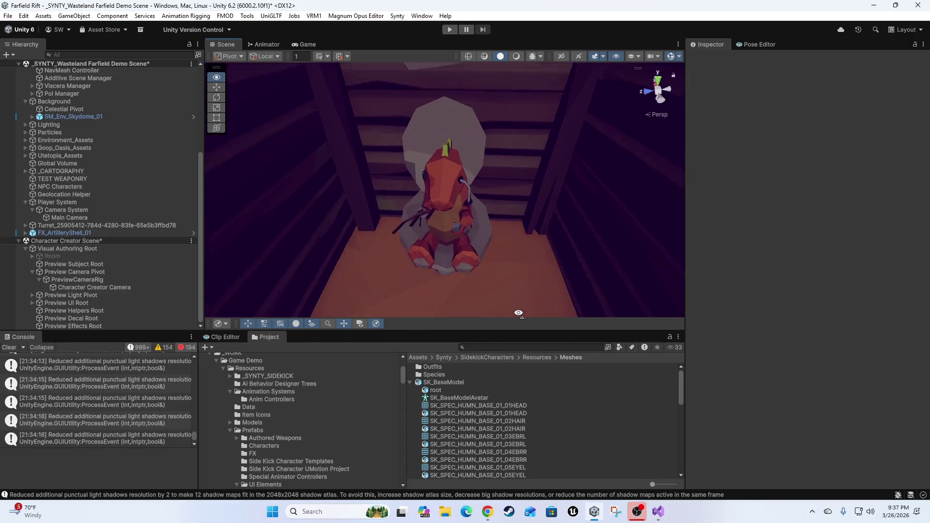
pyautogui.moveTo(494, 314)
pyautogui.mouseDown()
pyautogui.moveTo(372, 285)
pyautogui.moveTo(277, 285)
pyautogui.moveTo(358, 259)
pyautogui.moveTo(793, 234)
pyautogui.moveTo(798, 211)
pyautogui.moveTo(777, 240)
pyautogui.moveTo(859, 224)
pyautogui.moveTo(72, 226)
pyautogui.moveTo(920, 217)
pyautogui.moveTo(97, 223)
pyautogui.moveTo(270, 213)
pyautogui.moveTo(264, 225)
pyautogui.moveTo(145, 228)
pyautogui.moveTo(827, 254)
pyautogui.moveTo(831, 237)
pyautogui.moveTo(865, 248)
pyautogui.moveTo(577, 238)
pyautogui.moveTo(781, 203)
pyautogui.moveTo(685, 206)
pyautogui.moveTo(698, 198)
pyautogui.moveTo(845, 203)
pyautogui.moveTo(18, 222)
pyautogui.moveTo(264, 231)
pyautogui.moveTo(13, 216)
pyautogui.moveTo(850, 200)
pyautogui.moveTo(842, 205)
pyautogui.moveTo(908, 220)
pyautogui.moveTo(866, 243)
pyautogui.moveTo(89, 228)
pyautogui.moveTo(50, 216)
pyautogui.moveTo(79, 224)
pyautogui.moveTo(92, 214)
pyautogui.moveTo(19, 280)
pyautogui.moveTo(237, 222)
pyautogui.moveTo(298, 230)
pyautogui.moveTo(304, 263)
pyautogui.moveTo(768, 267)
pyautogui.moveTo(772, 294)
pyautogui.moveTo(805, 304)
pyautogui.moveTo(862, 281)
pyautogui.moveTo(702, 253)
pyautogui.mouseUp()
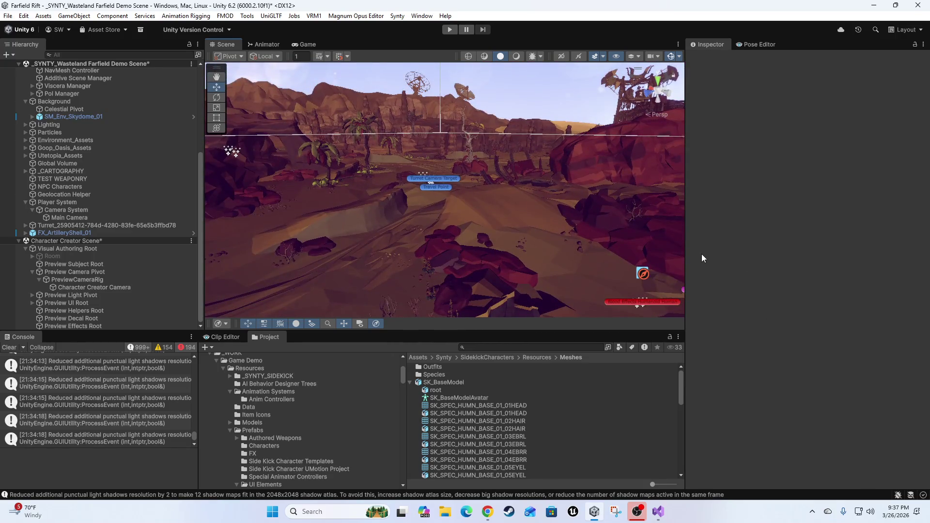
pyautogui.moveTo(307, 237)
pyautogui.mouseDown()
pyautogui.moveTo(356, 239)
pyautogui.moveTo(465, 276)
pyautogui.moveTo(615, 255)
pyautogui.moveTo(540, 265)
pyautogui.moveTo(383, 202)
pyautogui.moveTo(245, 276)
pyautogui.moveTo(368, 254)
pyautogui.moveTo(546, 266)
pyautogui.moveTo(502, 262)
pyautogui.moveTo(550, 257)
pyautogui.moveTo(701, 295)
pyautogui.moveTo(624, 321)
pyautogui.moveTo(388, 338)
pyautogui.moveTo(179, 278)
pyautogui.moveTo(191, 277)
pyautogui.mouseUp()
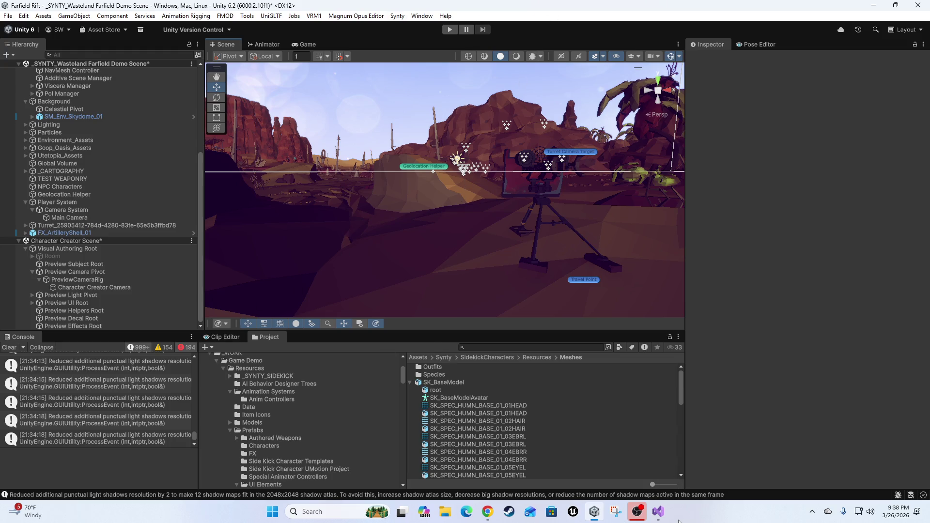
pyautogui.click(658, 512)
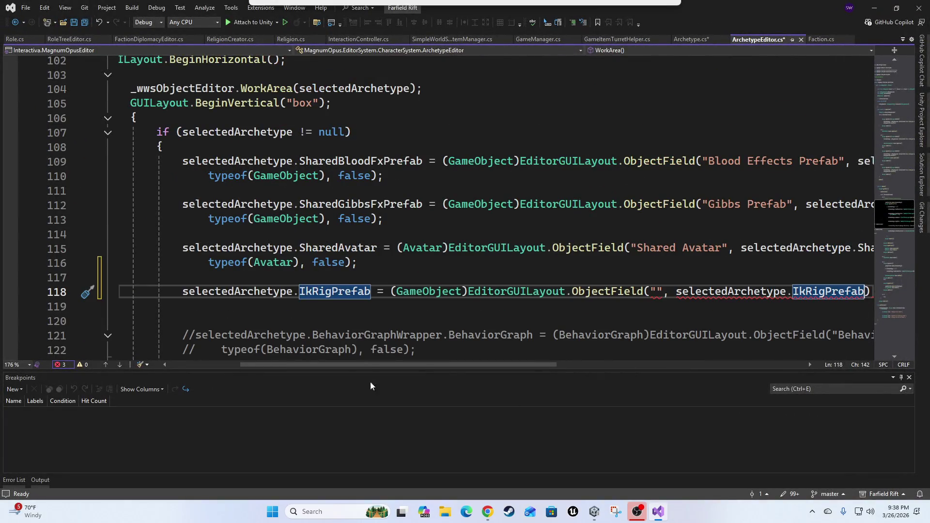
# On line 118, label the IK rig prefab field with new GUIContent { text = "IK Prefab", tooltip = "" }
pyautogui.moveTo(366, 365); pyautogui.dragTo(446, 347)
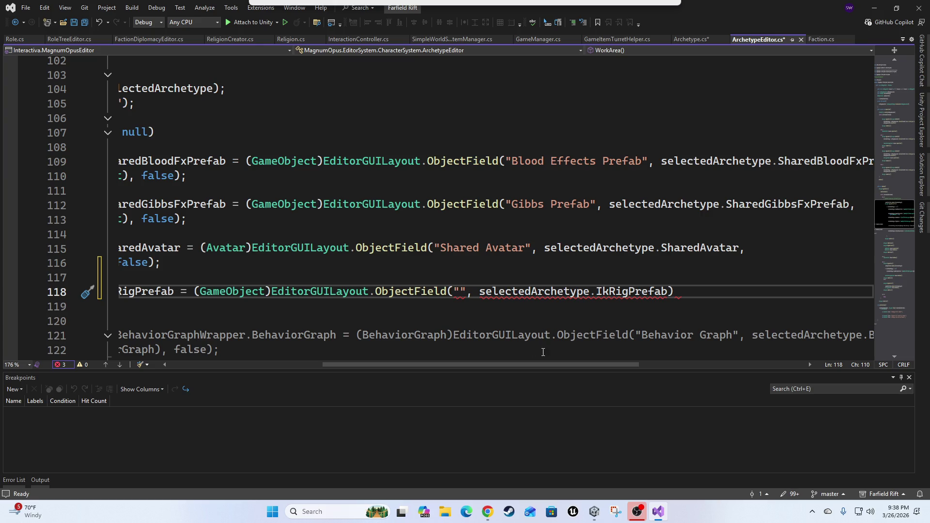
pyautogui.write('R')
pyautogui.write('IK ')
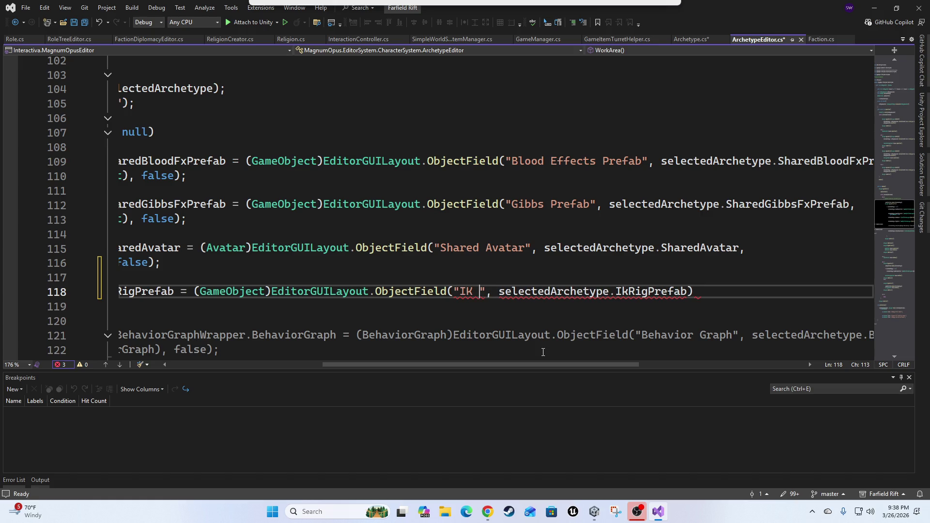
pyautogui.write('Pre')
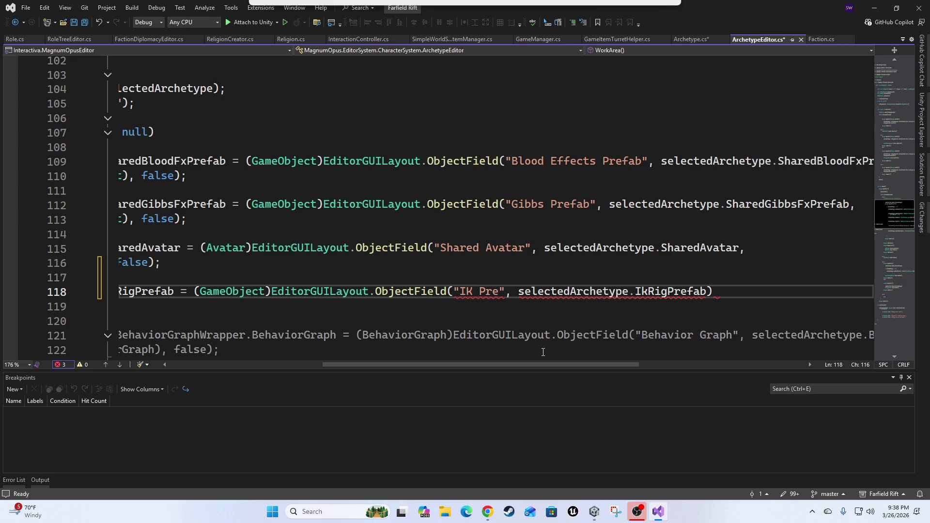
pyautogui.write('ab')
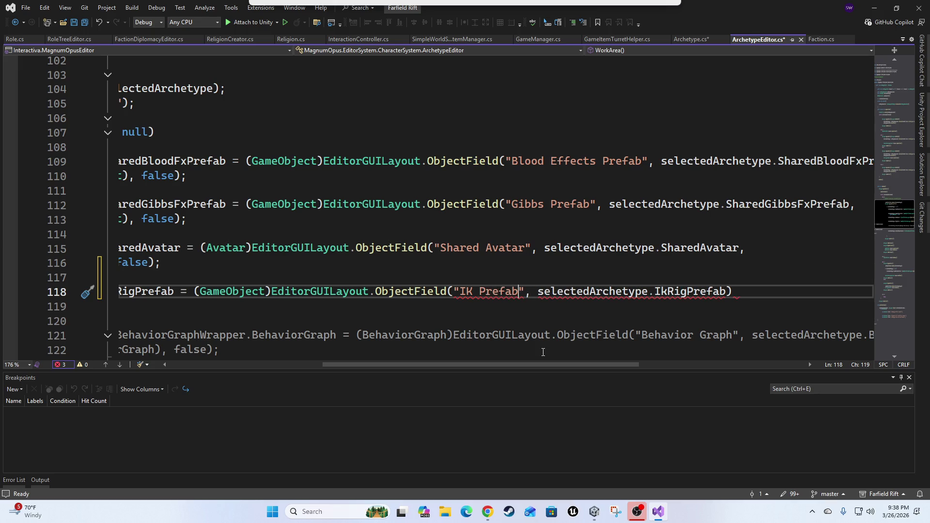
pyautogui.write(' new ')
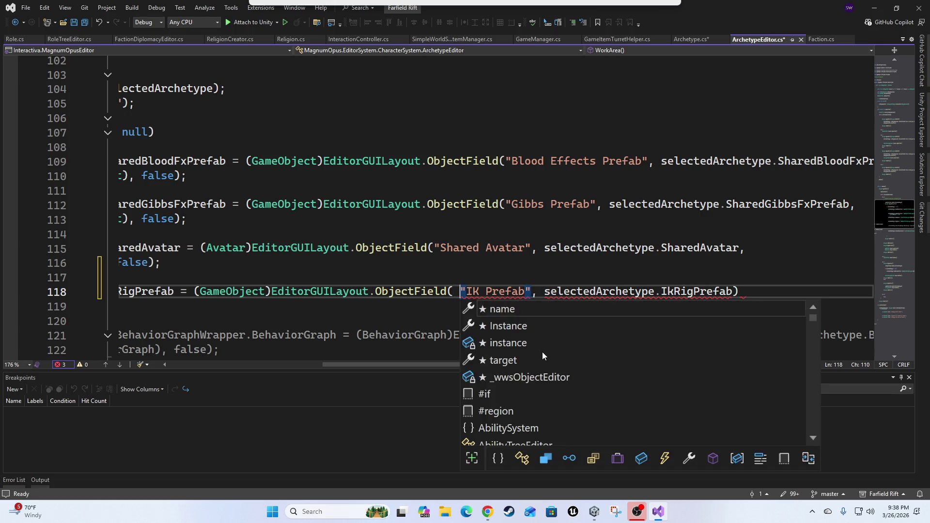
pyautogui.write('guic')
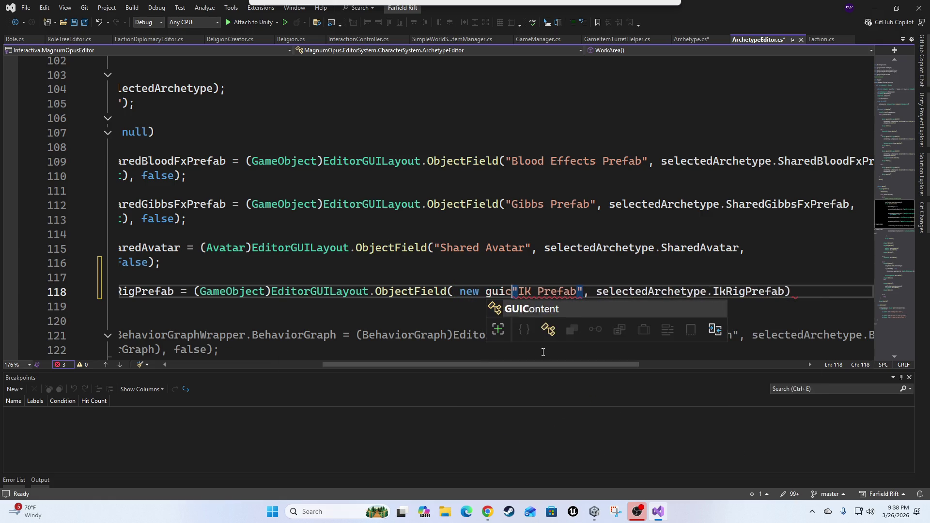
pyautogui.write(' { }')
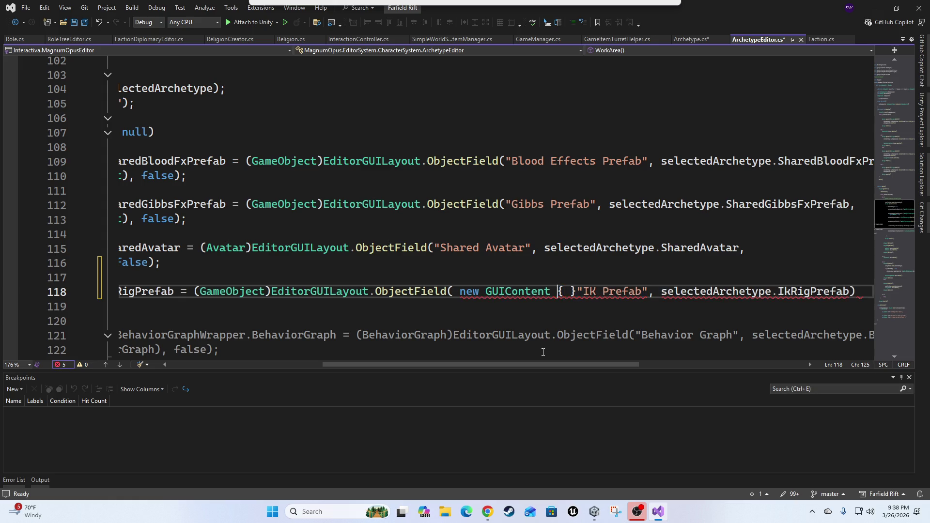
pyautogui.press('BackSpace')
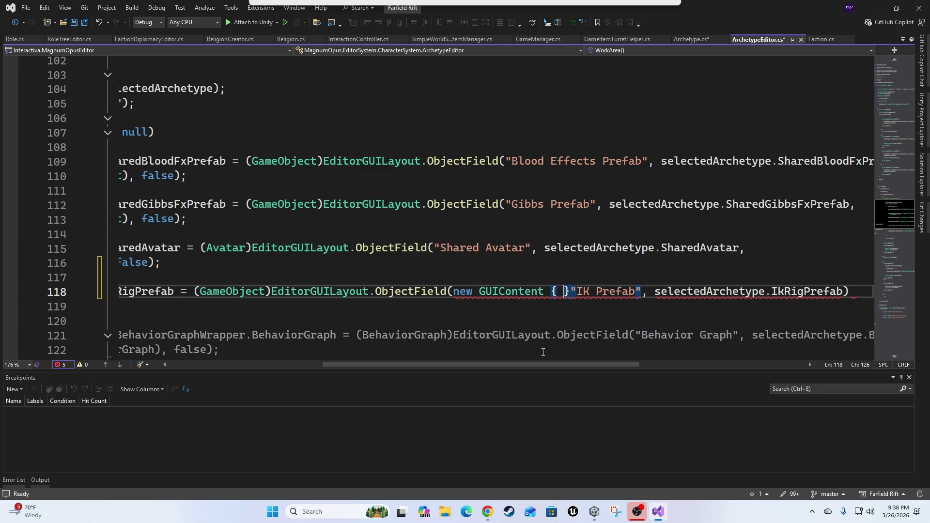
pyautogui.press('Left')
pyautogui.press('Left')
pyautogui.press('Return')
pyautogui.write('text ')
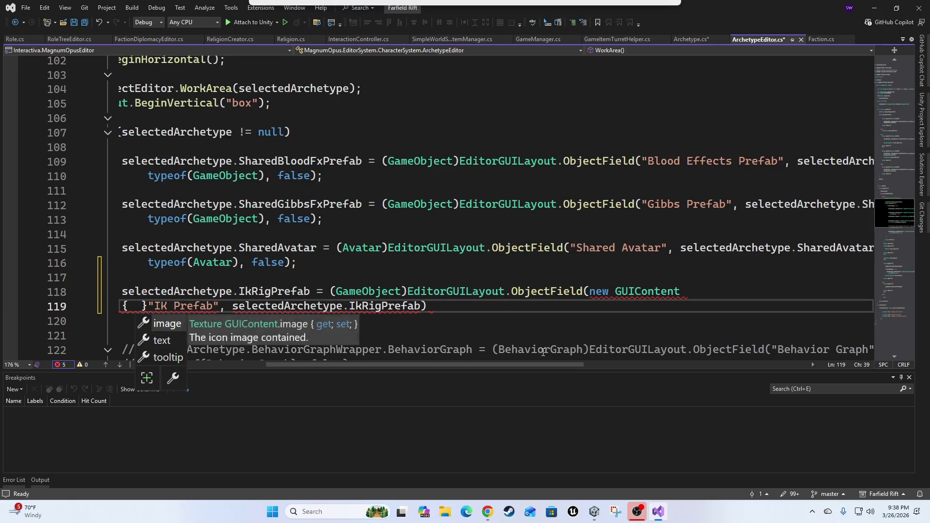
pyautogui.write('=')
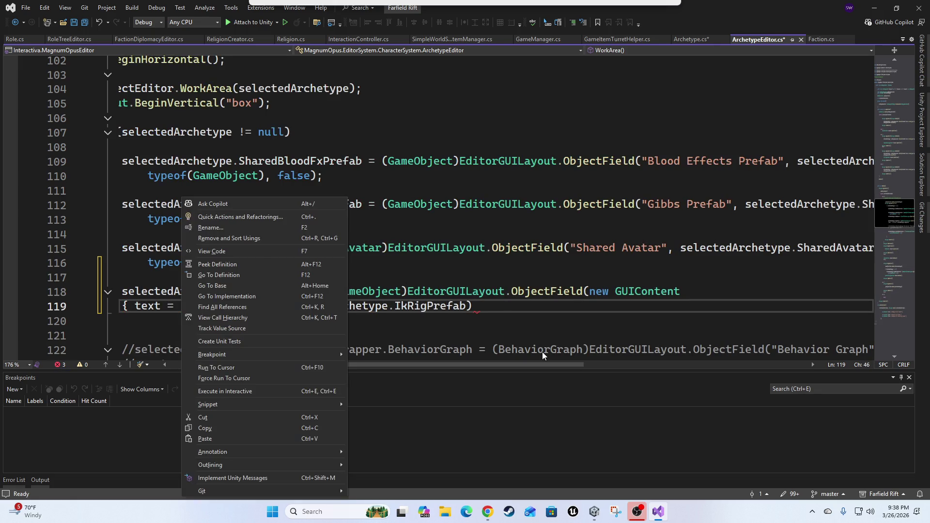
pyautogui.press('Delete')
pyautogui.press('Right')
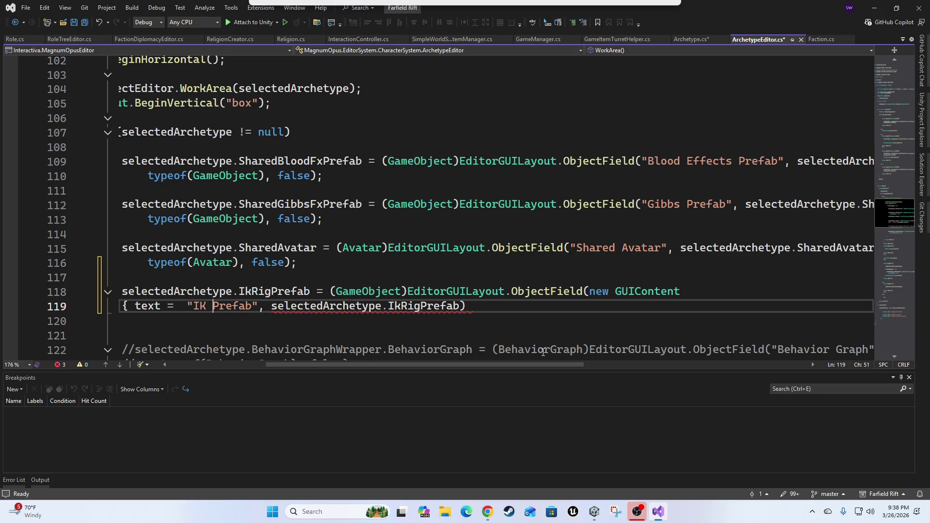
pyautogui.write('}')
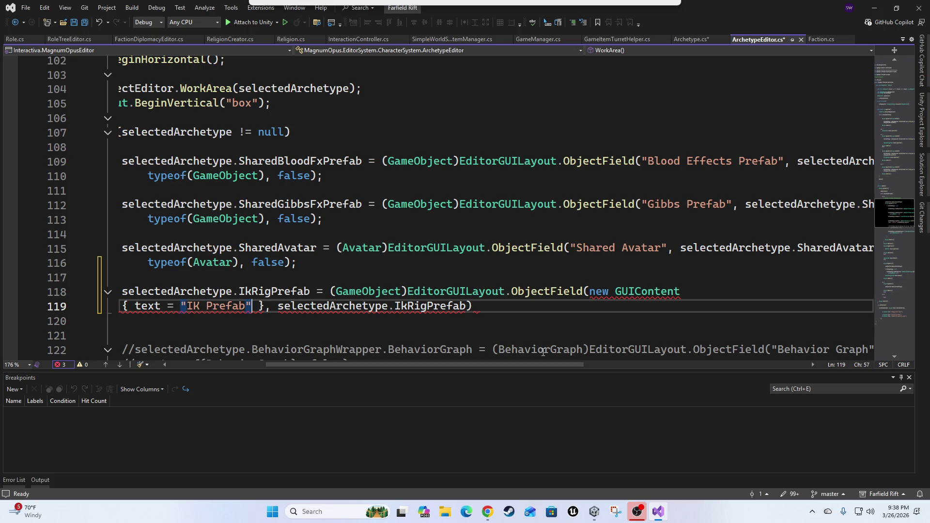
pyautogui.write(',')
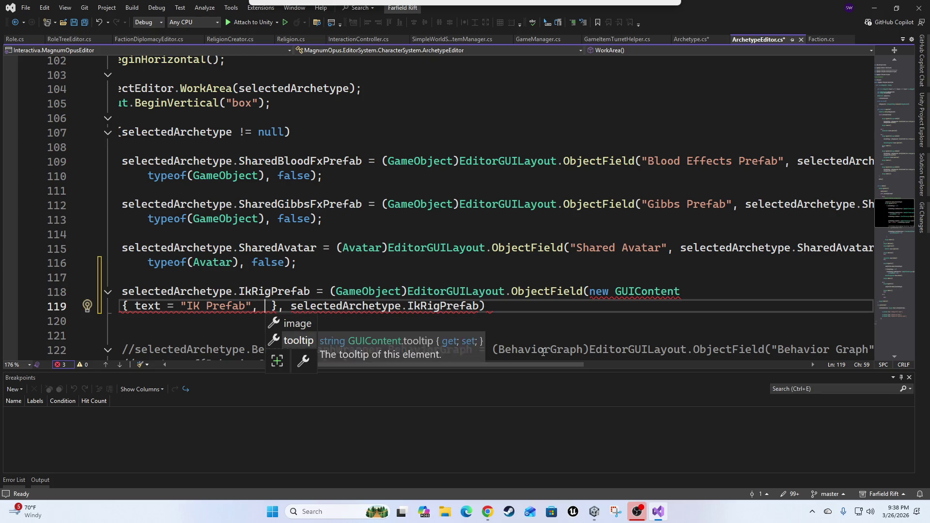
pyautogui.press('Tab')
pyautogui.write('""')
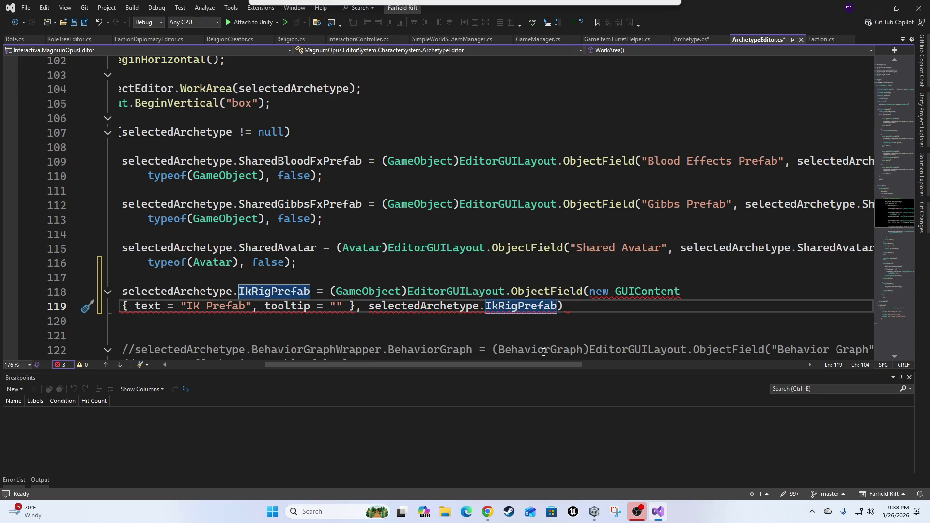
# Write the tooltip 'This is where a prefitted IK prefab will go. This will be applied to characters'
pyautogui.write('typeof(GameObject')
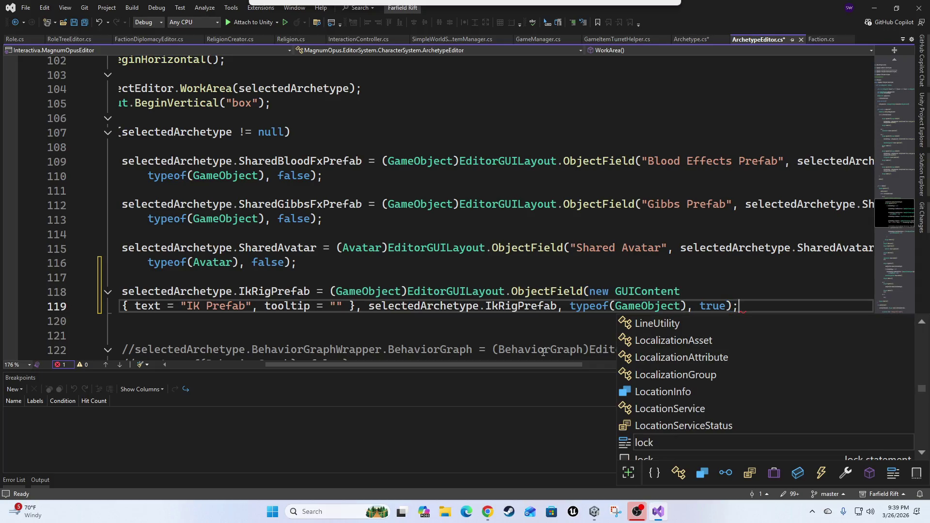
pyautogui.press('Tab')
pyautogui.press('Home')
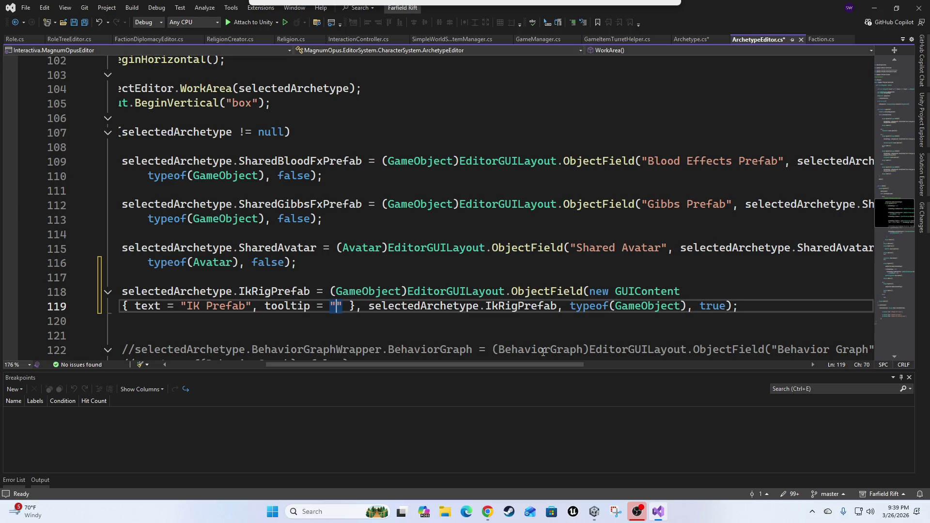
pyautogui.write('This is where a ')
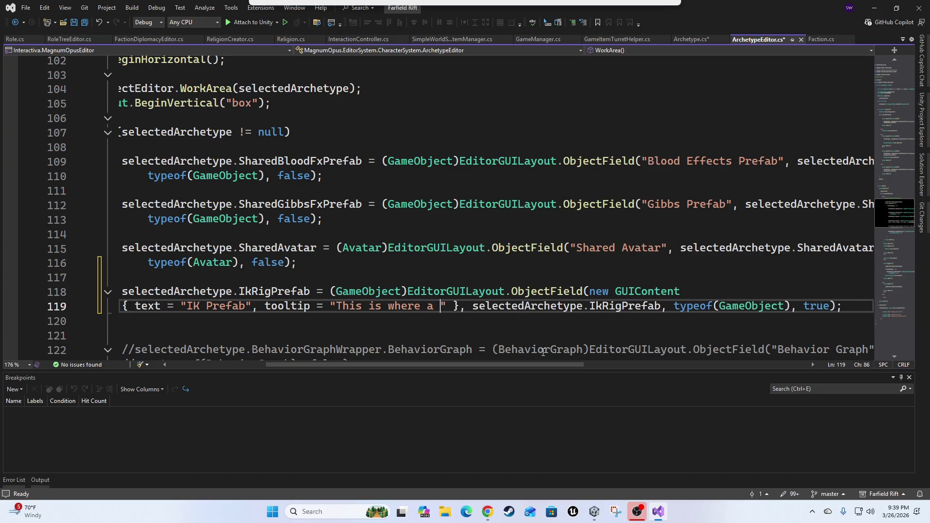
pyautogui.write('prefitted')
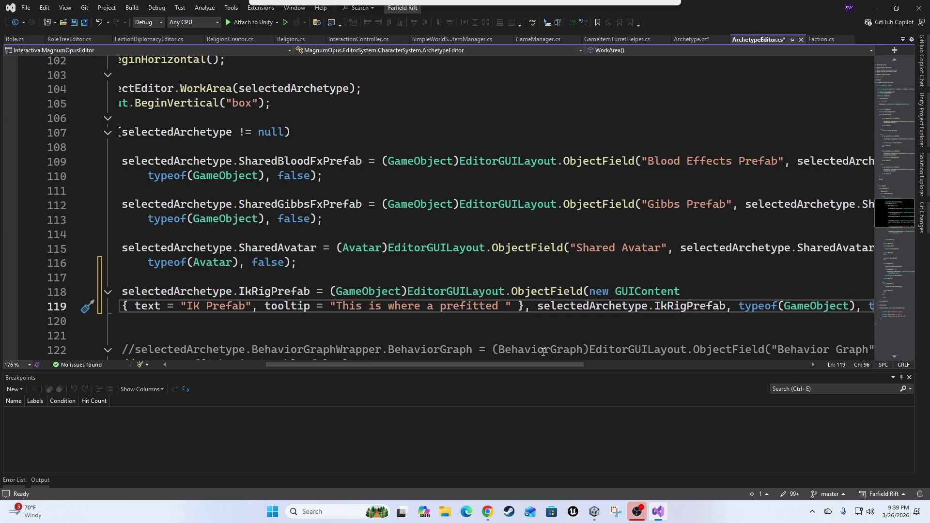
pyautogui.write('IK ')
pyautogui.write('prefab will ')
pyautogui.write('go to be')
pyautogui.press('BackSpace')
pyautogui.press('BackSpace')
pyautogui.press('BackSpace')
pyautogui.write('. This will be apoplied to')
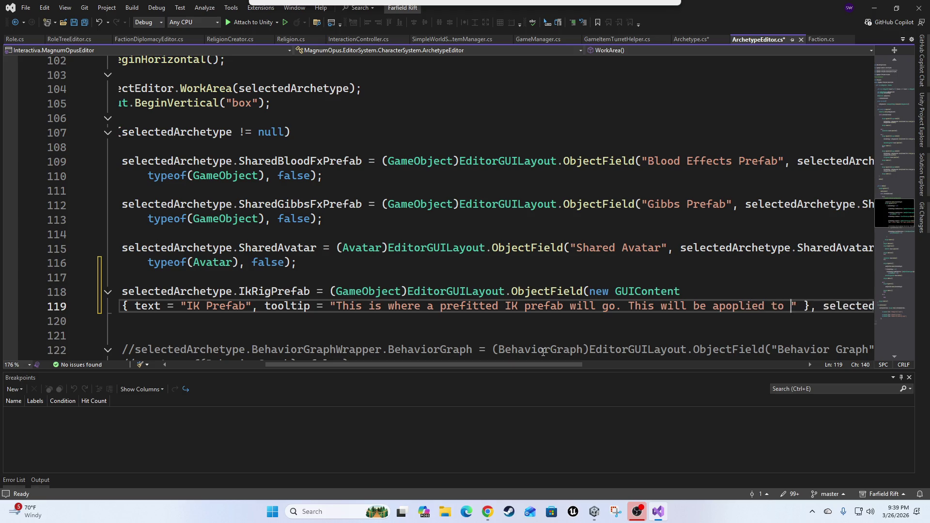
pyautogui.press('Delete')
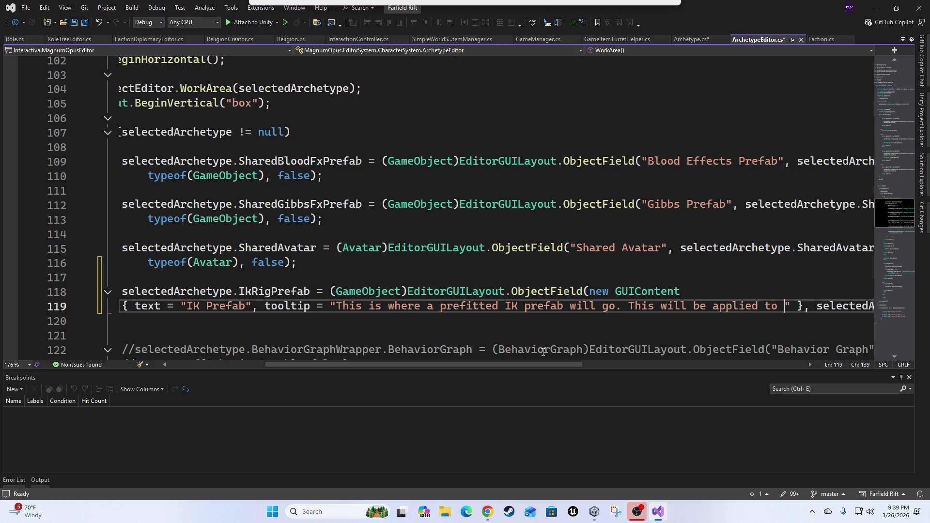
pyautogui.write('characters"  +')
# Continue the tooltip with "at runtime" on line 120 and minimize Visual Studio
pyautogui.press('Return')
pyautogui.write('"at runtimwe')
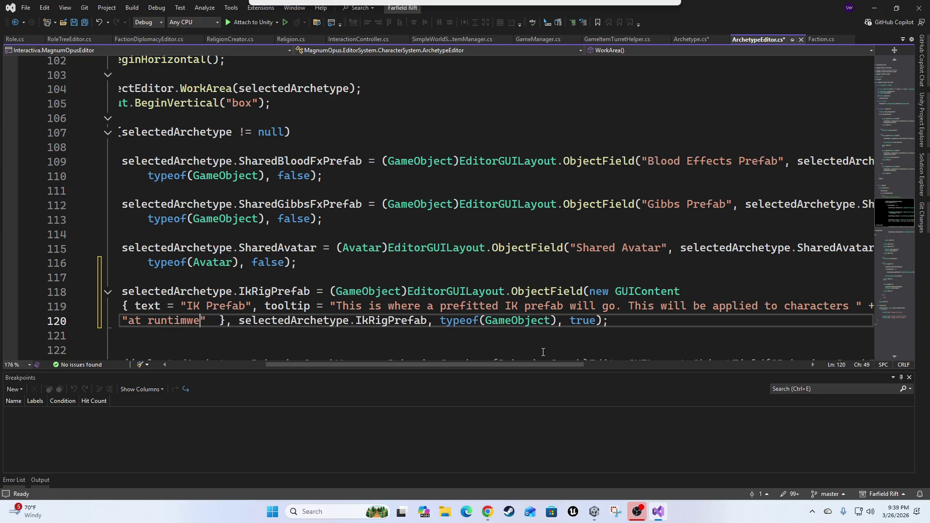
pyautogui.press('BackSpace')
pyautogui.press('BackSpace')
pyautogui.write('e')
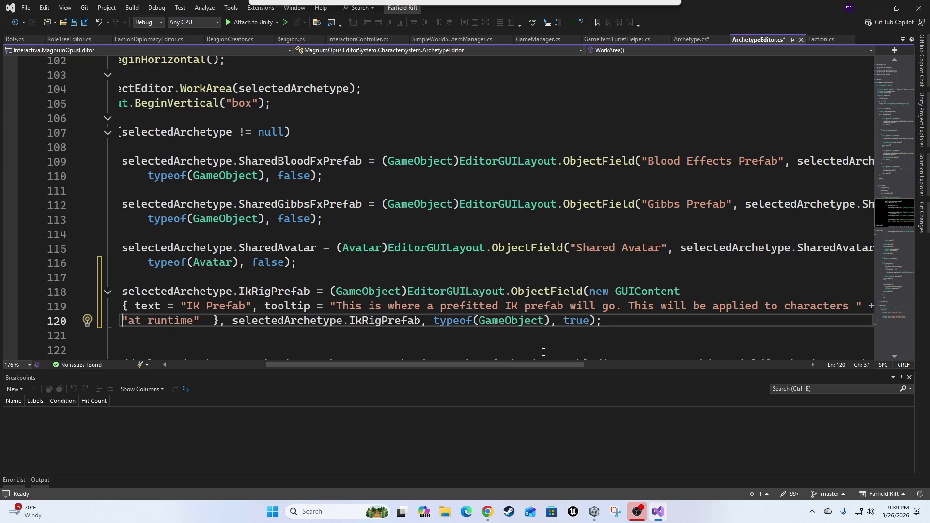
pyautogui.press('Home')
pyautogui.press('Up')
pyautogui.press('Up')
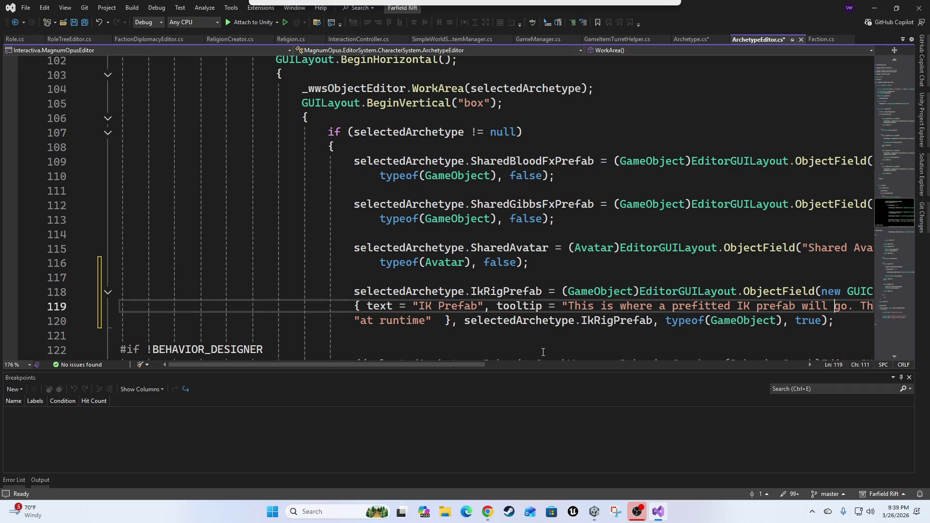
pyautogui.press('End')
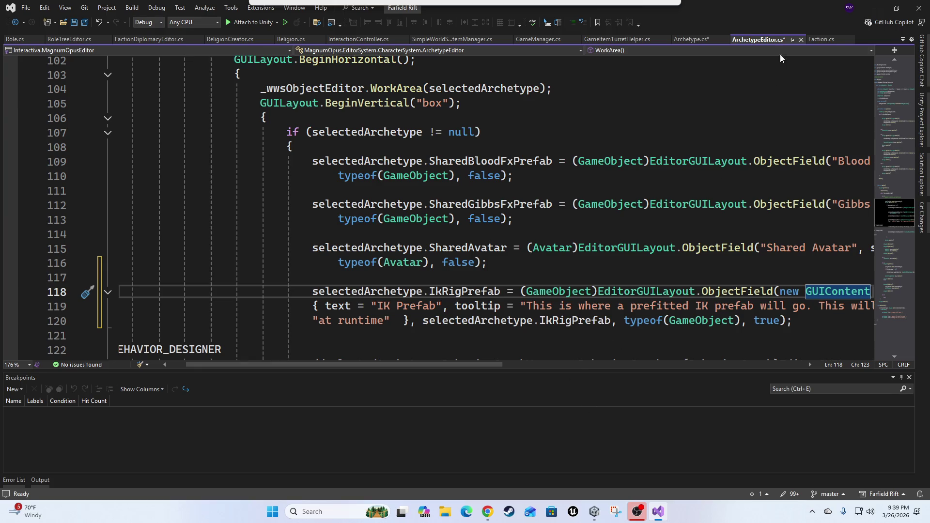
pyautogui.click(878, 9)
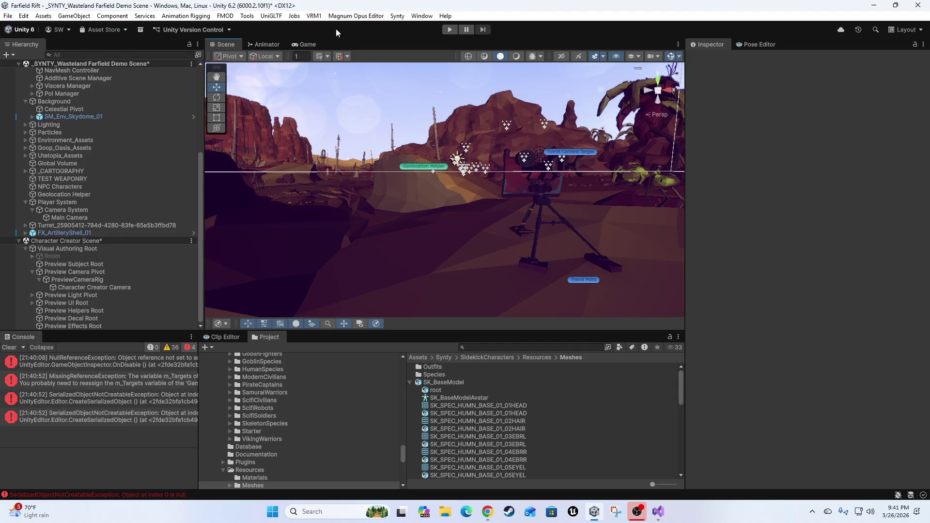
# Clear the Console errors and pan the Scene view toward the Character Creator area
pyautogui.click(10, 347)
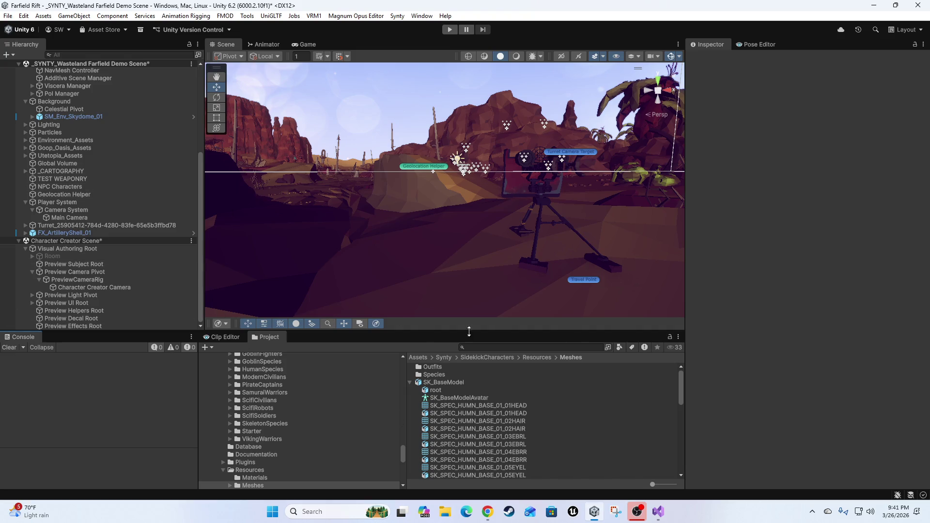
pyautogui.moveTo(564, 161)
pyautogui.mouseDown()
pyautogui.moveTo(678, 182)
pyautogui.moveTo(536, 245)
pyautogui.moveTo(420, 242)
pyautogui.moveTo(445, 212)
pyautogui.moveTo(489, 234)
pyautogui.moveTo(465, 207)
pyautogui.moveTo(539, 215)
pyautogui.moveTo(485, 194)
pyautogui.moveTo(541, 173)
pyautogui.moveTo(748, 157)
pyautogui.moveTo(443, 166)
pyautogui.moveTo(488, 173)
pyautogui.moveTo(752, 158)
pyautogui.moveTo(900, 141)
pyautogui.moveTo(702, 126)
pyautogui.moveTo(556, 195)
pyautogui.moveTo(450, 183)
pyautogui.mouseUp()
# Open the Character Creator in Magnum Opus Editor so a character loads into the preview scene
pyautogui.click(356, 16)
pyautogui.click(349, 37)
pyautogui.click(265, 32)
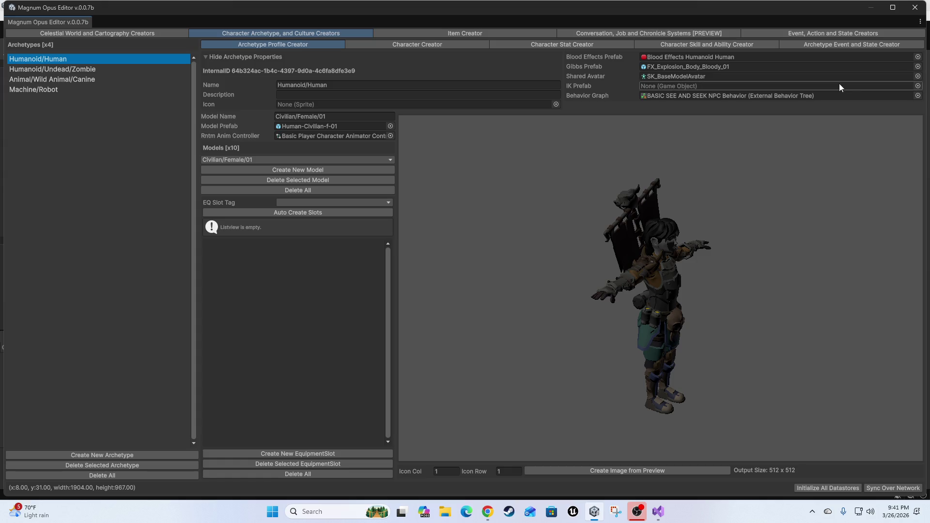
pyautogui.click(380, 43)
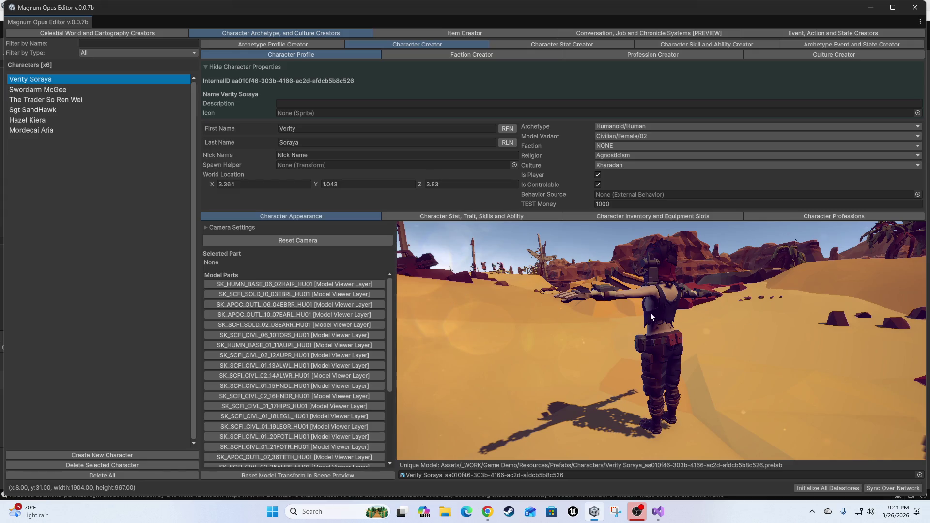
pyautogui.moveTo(650, 312)
pyautogui.mouseDown()
pyautogui.moveTo(682, 332)
pyautogui.moveTo(581, 344)
pyautogui.moveTo(590, 342)
pyautogui.mouseUp()
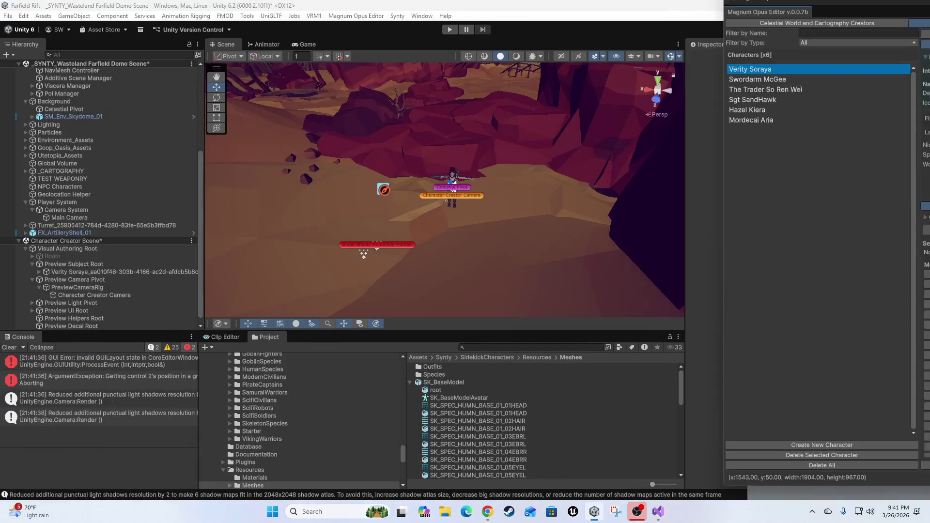
# Frame the preview character in the Scene view with scene lighting turned on
pyautogui.moveTo(455, 238)
pyautogui.mouseDown()
pyautogui.moveTo(525, 196)
pyautogui.moveTo(502, 219)
pyautogui.moveTo(498, 207)
pyautogui.moveTo(483, 232)
pyautogui.moveTo(515, 199)
pyautogui.moveTo(580, 63)
pyautogui.mouseUp()
pyautogui.click(516, 56)
pyautogui.moveTo(534, 184)
pyautogui.mouseDown()
pyautogui.moveTo(532, 193)
pyautogui.moveTo(525, 146)
pyautogui.moveTo(513, 218)
pyautogui.mouseUp()
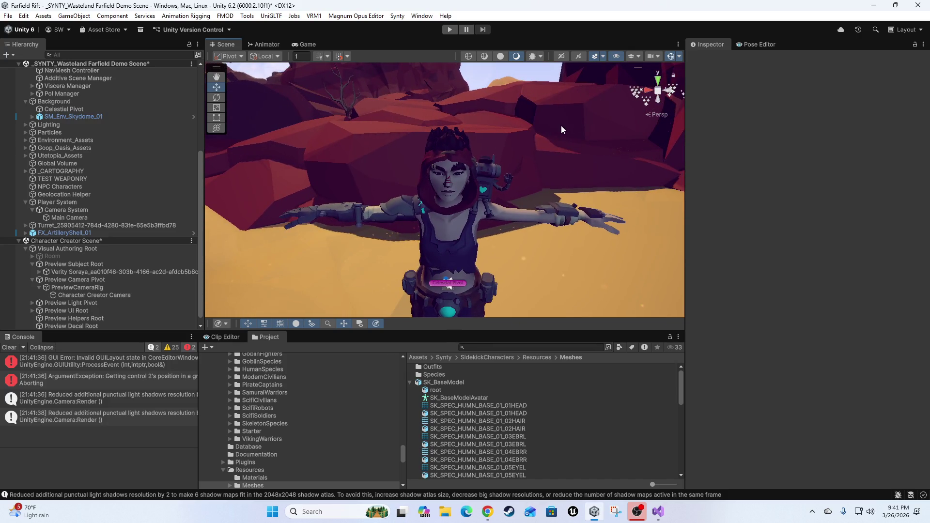
pyautogui.moveTo(491, 287)
pyautogui.mouseDown()
pyautogui.moveTo(493, 184)
pyautogui.moveTo(492, 278)
pyautogui.moveTo(532, 276)
pyautogui.mouseUp()
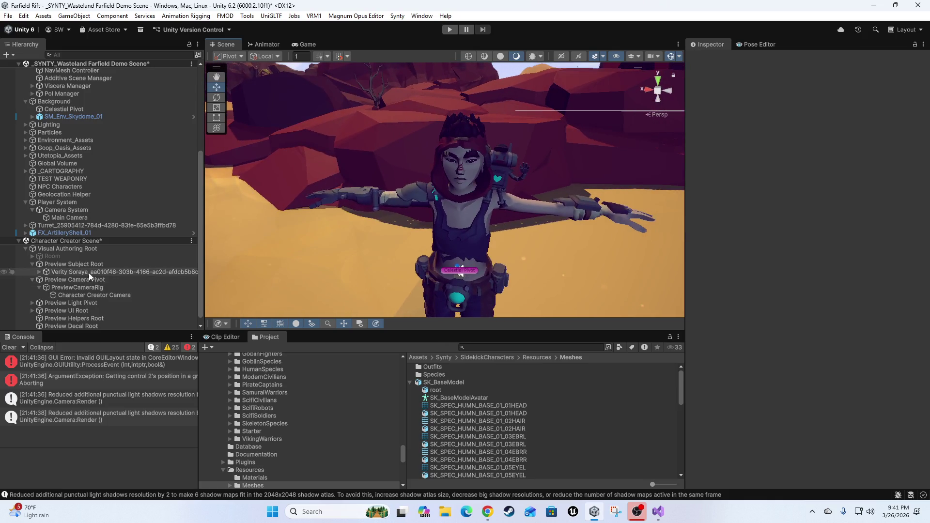
# Select the preview character to show its Animator in the Inspector, clearing the console
pyautogui.click(92, 272)
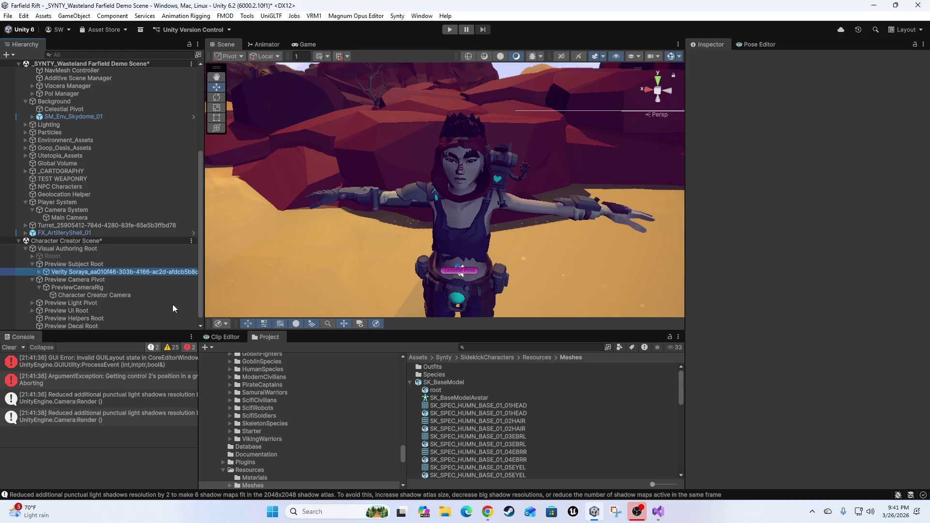
pyautogui.click(8, 349)
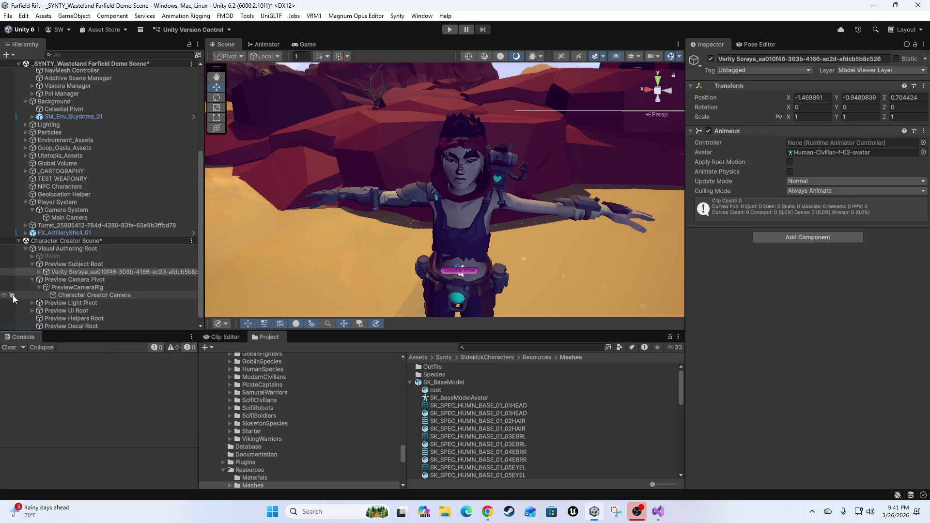
pyautogui.click(32, 280)
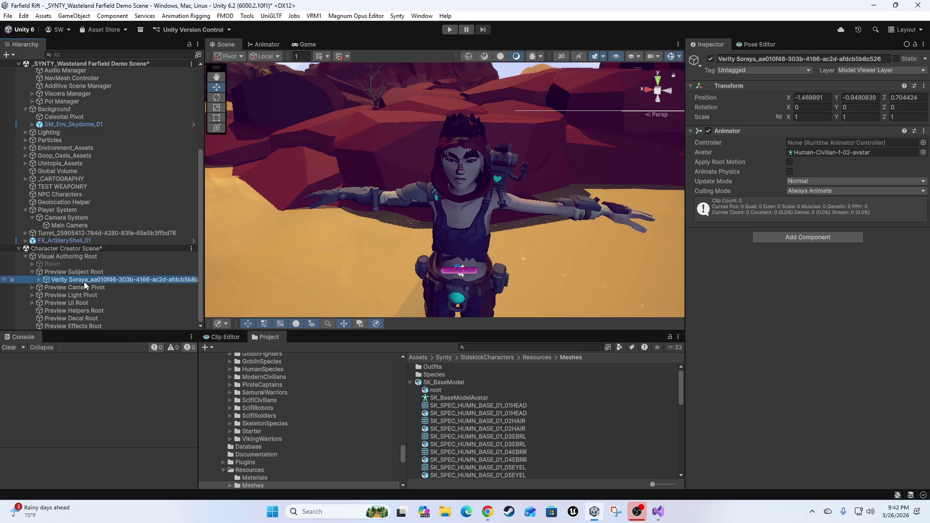
pyautogui.click(179, 18)
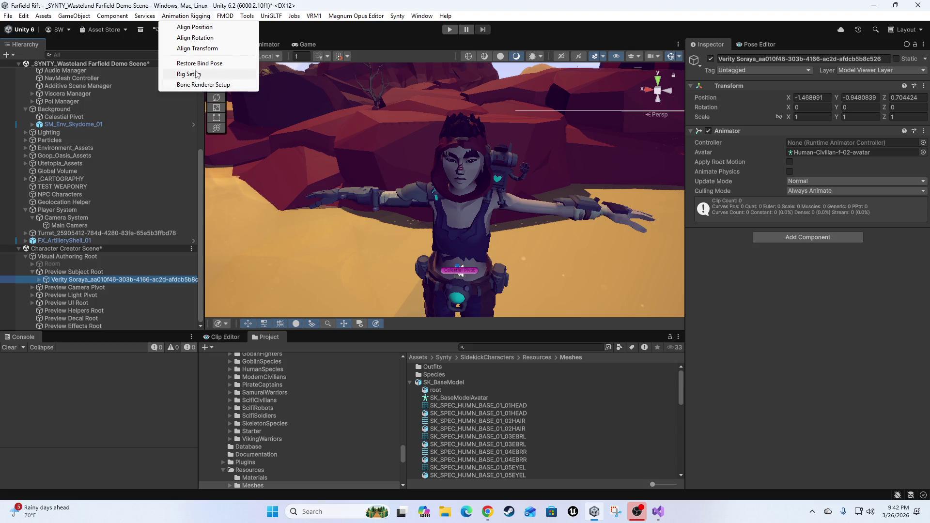
# Add a Bone Renderer to the character and shrink its bone size to 0.02
pyautogui.click(203, 86)
pyautogui.scroll(-5, 524, 176)
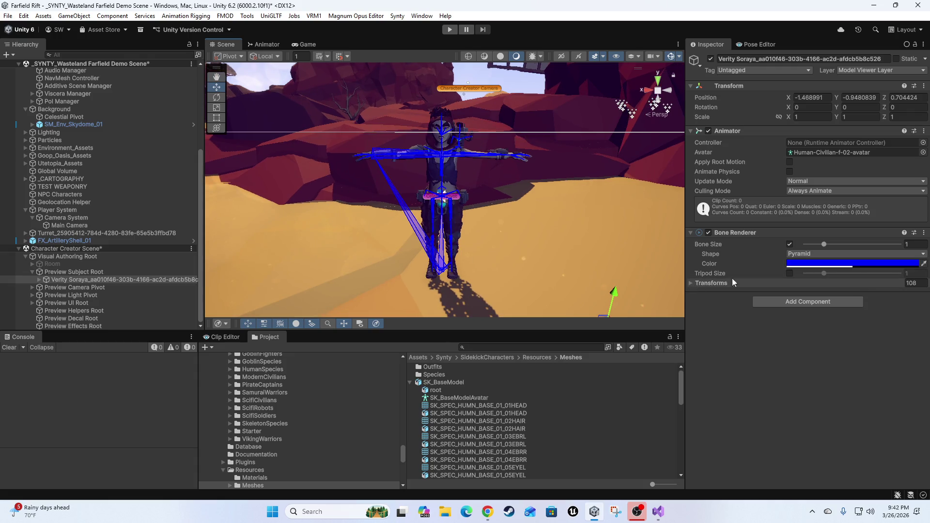
pyautogui.click(692, 282)
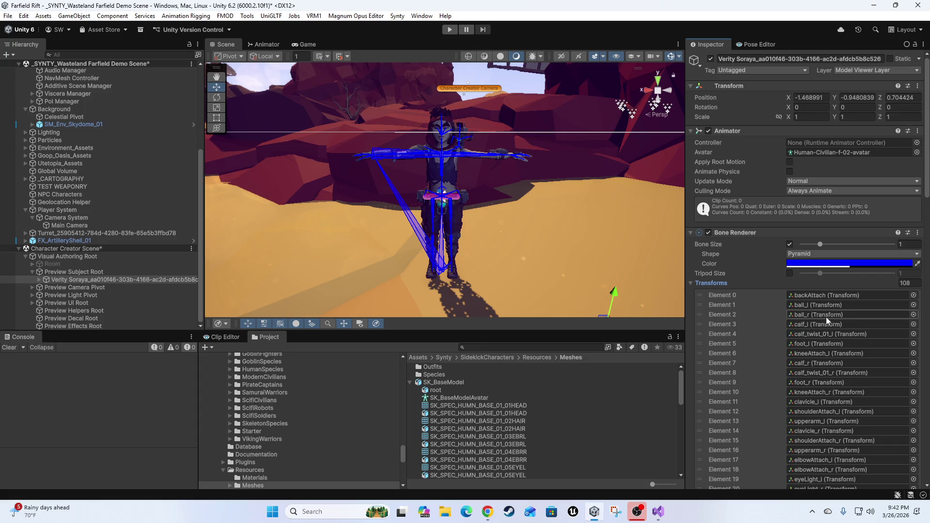
pyautogui.click(692, 282)
pyautogui.click(790, 273)
pyautogui.moveTo(821, 274)
pyautogui.mouseDown()
pyautogui.moveTo(813, 281)
pyautogui.moveTo(821, 286)
pyautogui.mouseUp()
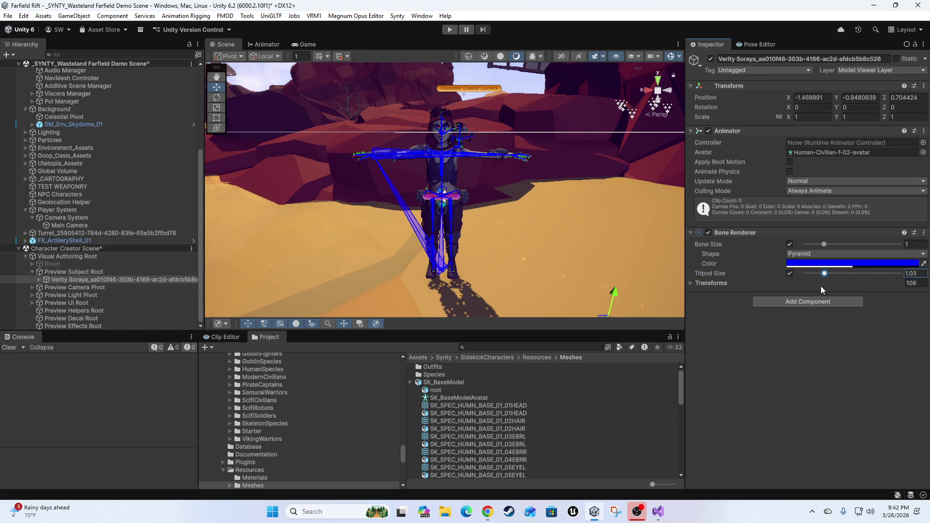
pyautogui.moveTo(828, 244); pyautogui.dragTo(823, 246)
pyautogui.moveTo(812, 244); pyautogui.dragTo(806, 245)
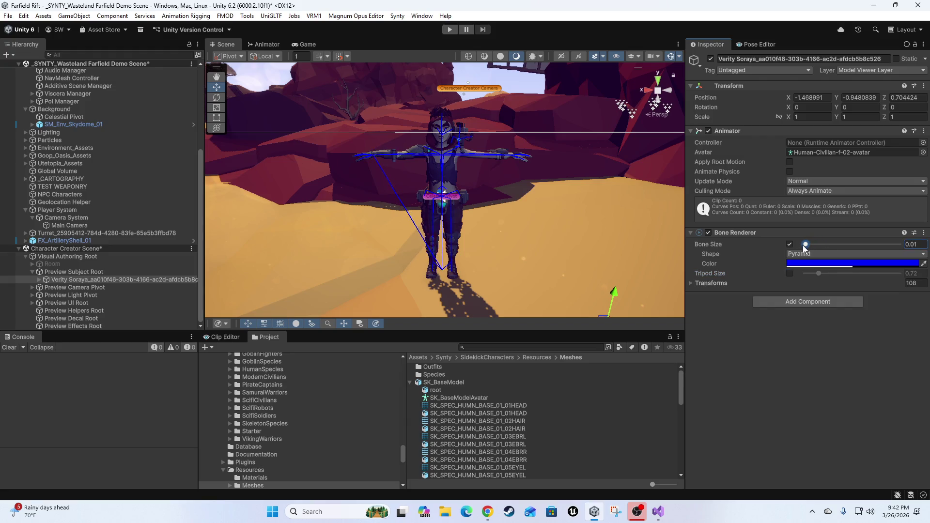
# Disable the Bone Renderer component to hide the bone gizmos
pyautogui.scroll(10, 548, 237)
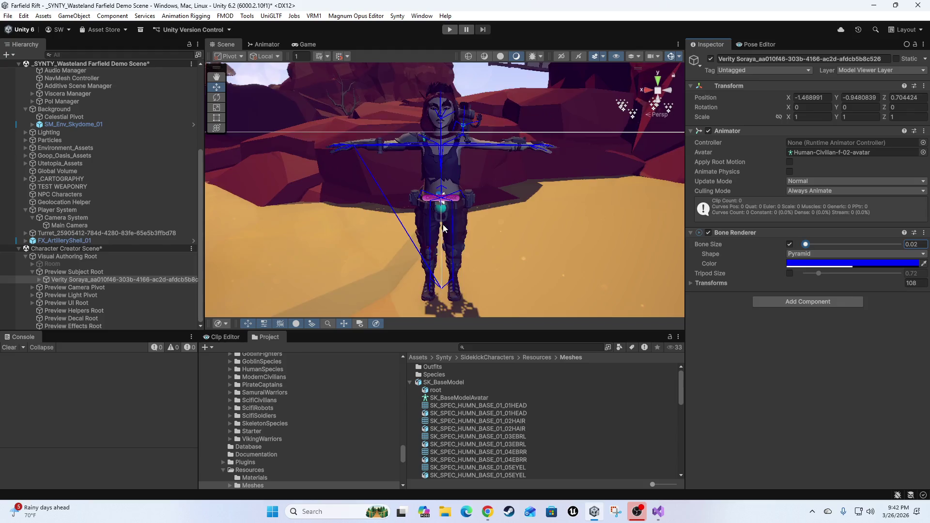
pyautogui.moveTo(475, 215)
pyautogui.mouseDown()
pyautogui.moveTo(545, 170)
pyautogui.moveTo(484, 191)
pyautogui.moveTo(514, 213)
pyautogui.mouseUp()
pyautogui.click(708, 233)
pyautogui.scroll(-6, 471, 202)
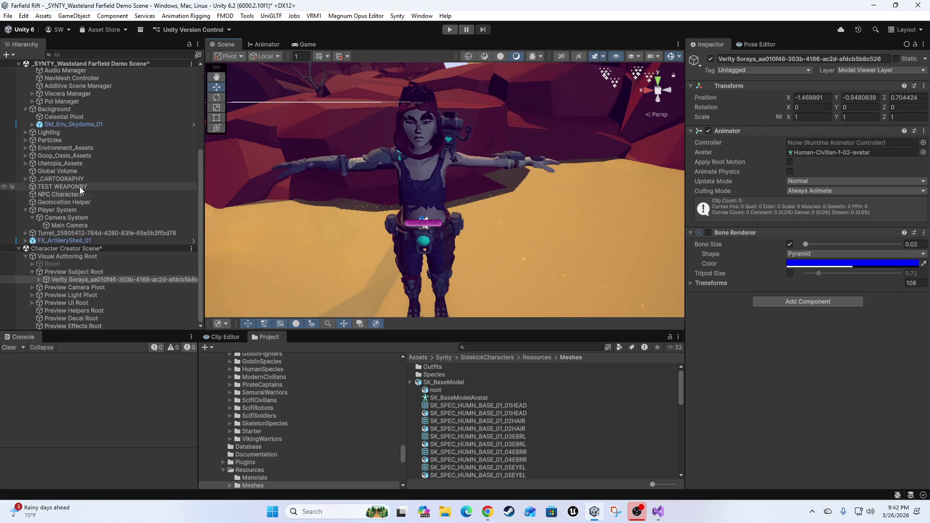
# Add a rig with Rig Setup and rename the new Rig 1 to 'Hand IK Rig'
pyautogui.click(199, 18)
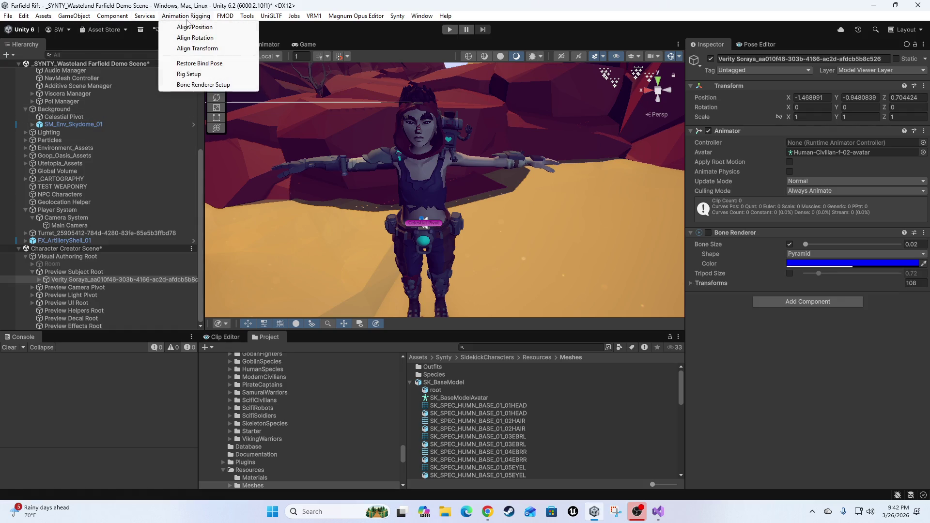
pyautogui.click(190, 75)
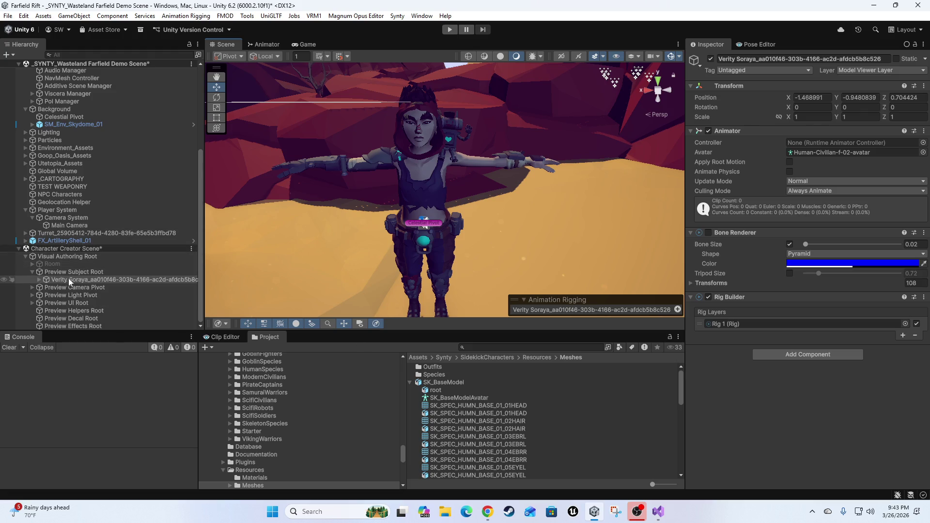
pyautogui.click(39, 281)
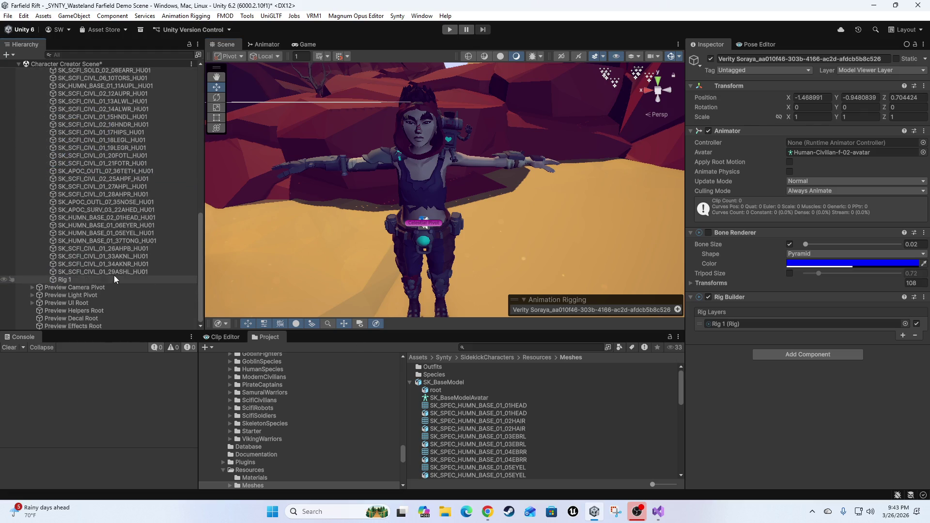
pyautogui.click(65, 280)
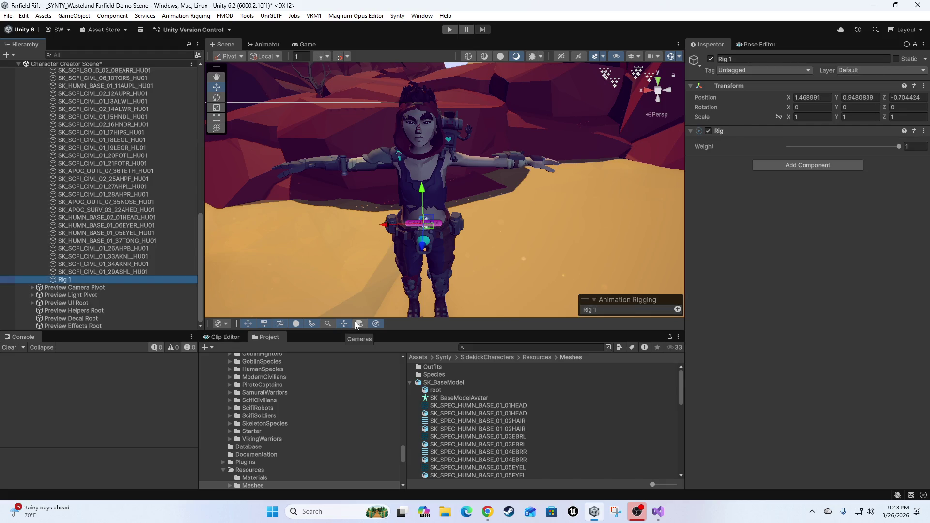
pyautogui.press('F2')
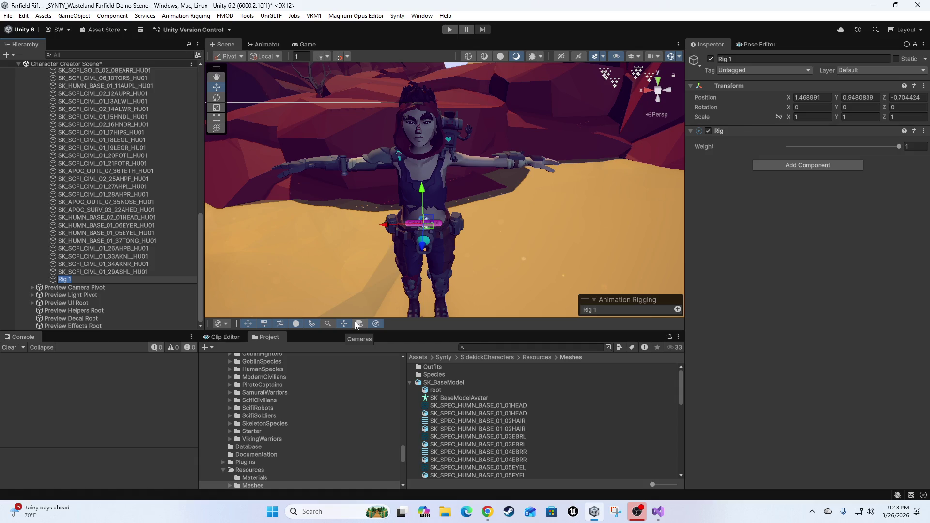
pyautogui.write('Hanf')
pyautogui.write('R')
pyautogui.press('Return')
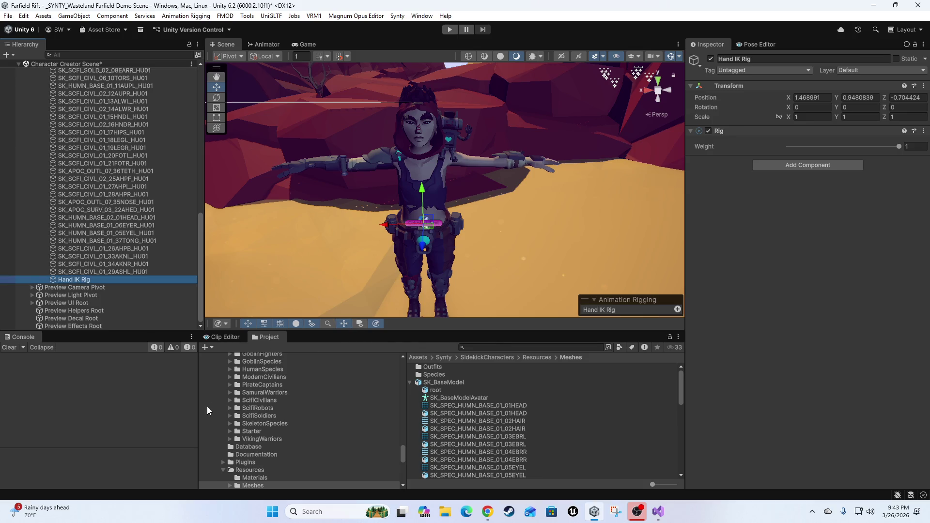
# Expand root, ik_hand_root and ik_hand_gun to reveal the ik_hand_l bone
pyautogui.scroll(4, 134, 229)
pyautogui.scroll(2, 132, 222)
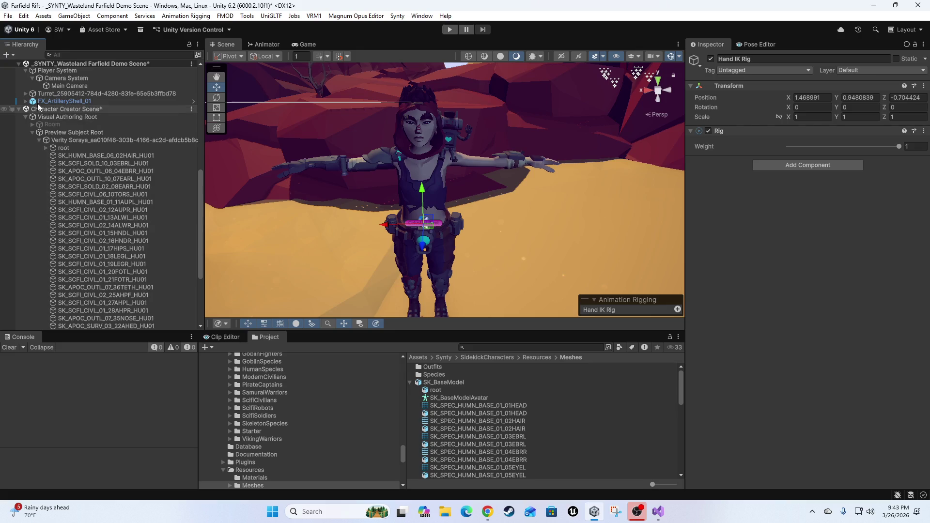
pyautogui.click(45, 148)
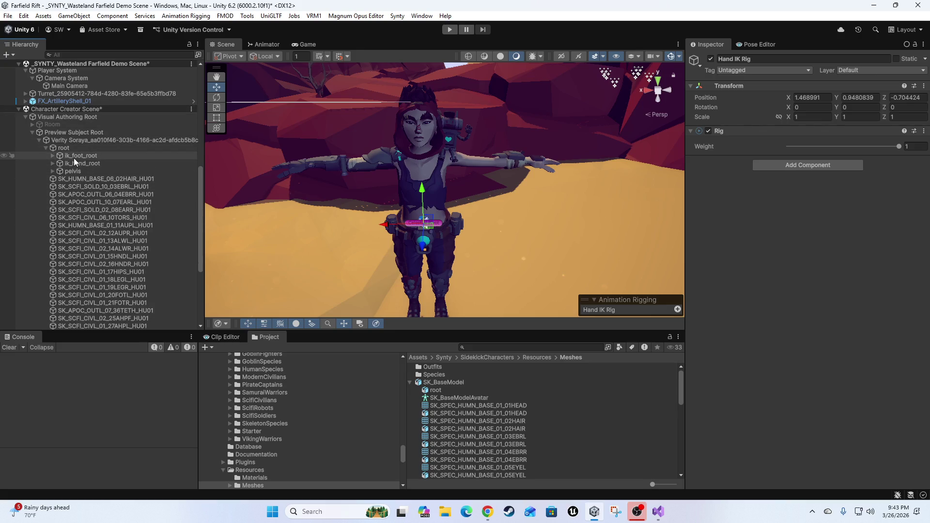
pyautogui.click(52, 164)
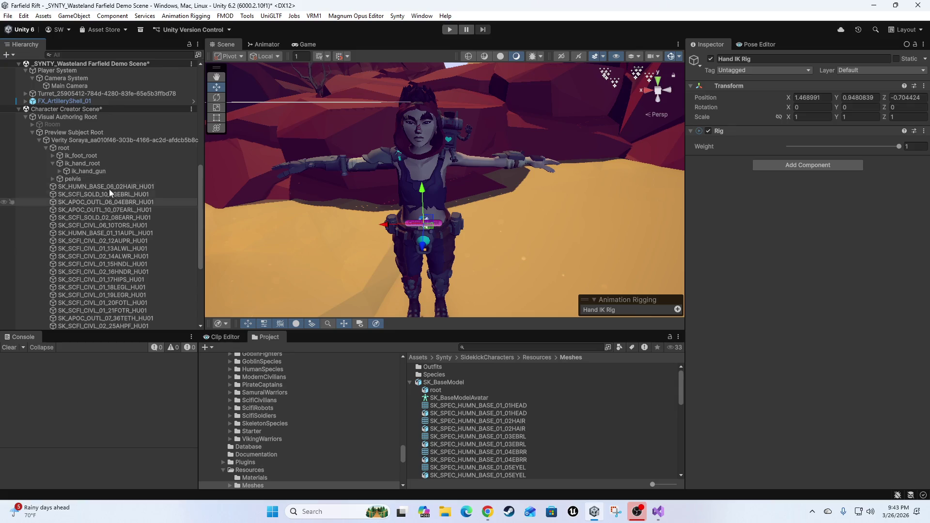
pyautogui.click(58, 171)
pyautogui.click(59, 172)
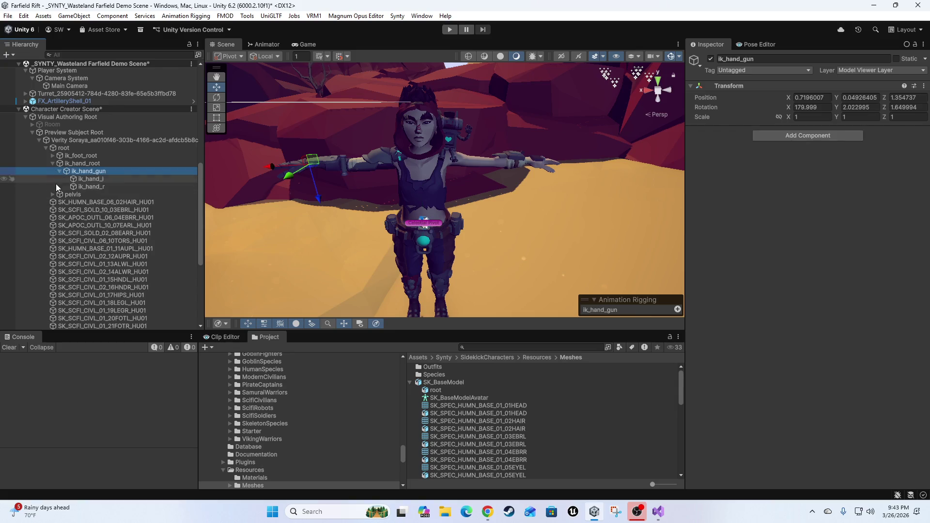
pyautogui.click(91, 180)
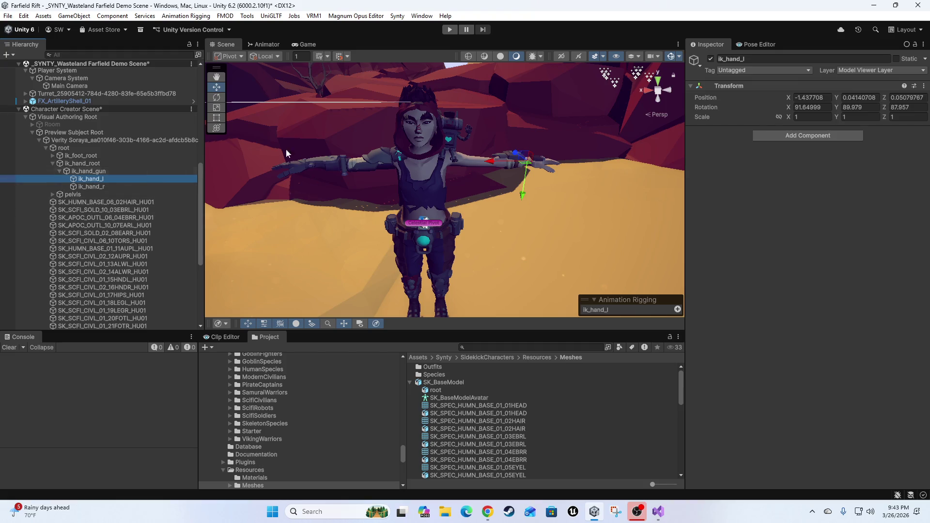
# Inspect the ik_hand_gun, ik_hand_l and ik_hand_r bones, viewing the character from above
pyautogui.moveTo(468, 208)
pyautogui.mouseDown()
pyautogui.moveTo(388, 209)
pyautogui.moveTo(537, 207)
pyautogui.moveTo(501, 216)
pyautogui.moveTo(470, 187)
pyautogui.moveTo(436, 194)
pyautogui.mouseUp()
pyautogui.scroll(-4, 92, 203)
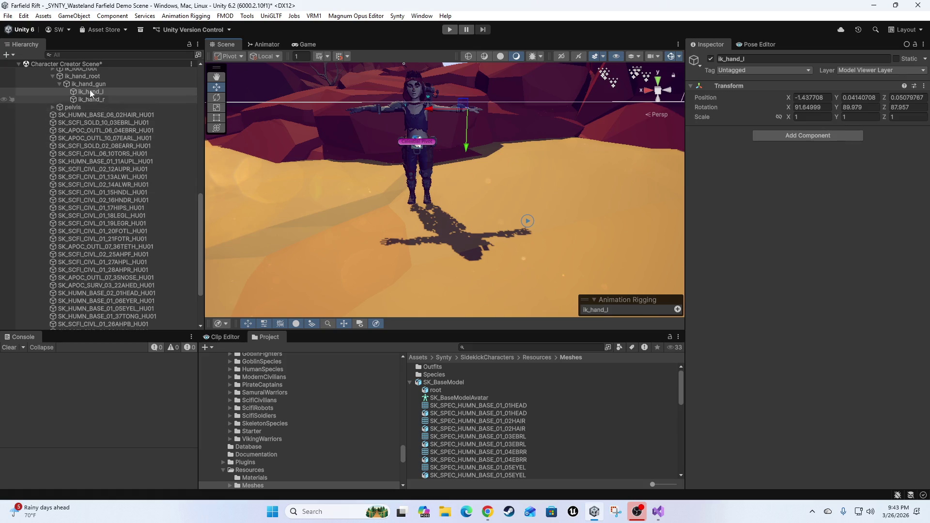
pyautogui.scroll(-3, 126, 203)
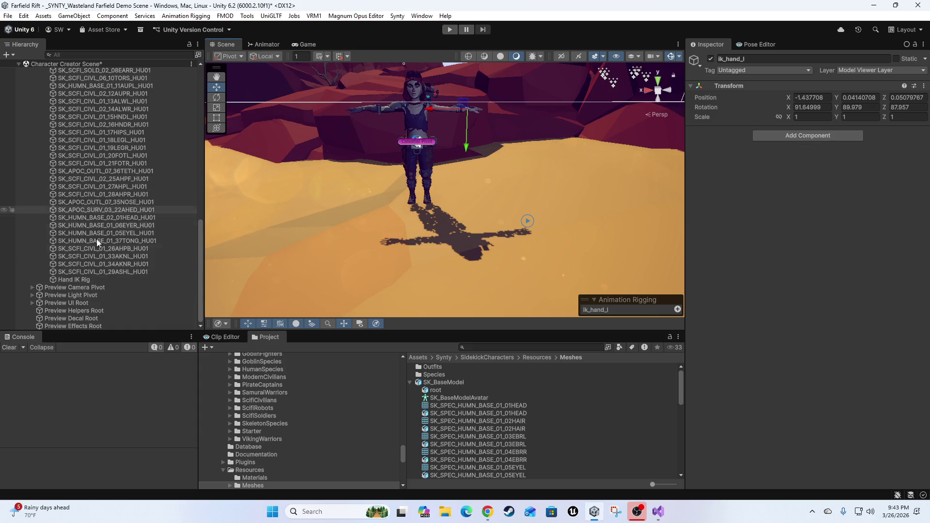
pyautogui.scroll(6, 73, 237)
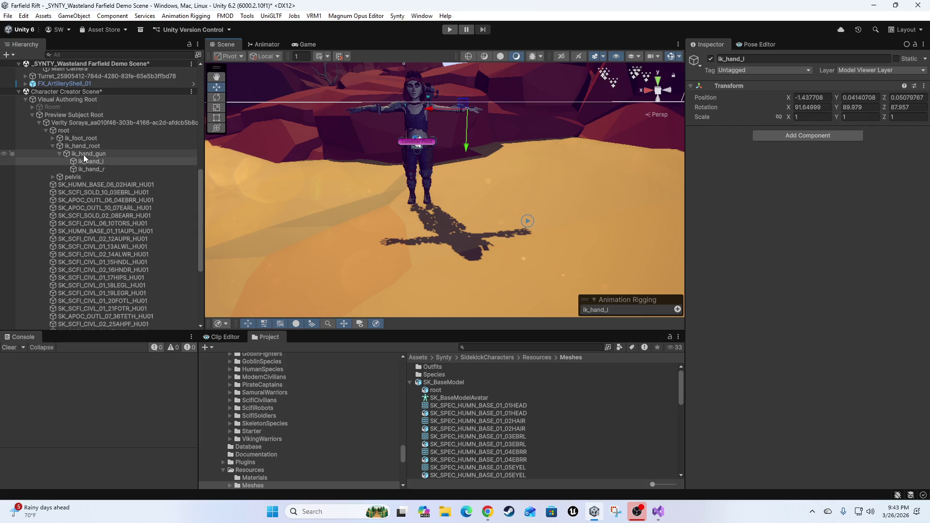
pyautogui.click(83, 154)
pyautogui.click(94, 160)
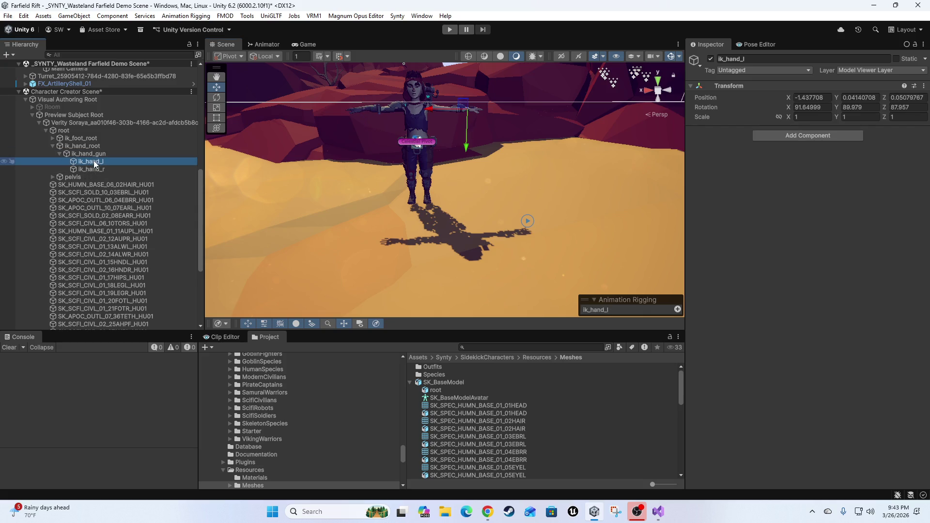
pyautogui.click(94, 169)
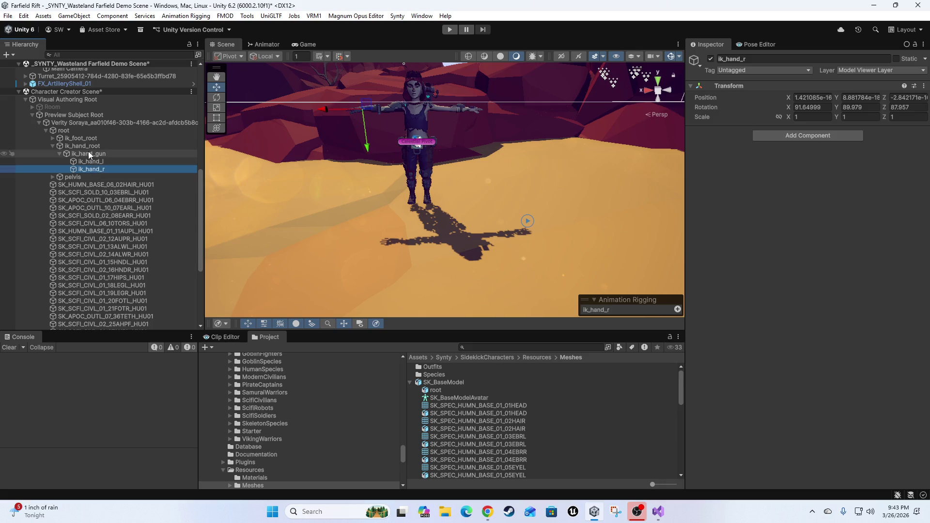
pyautogui.click(88, 153)
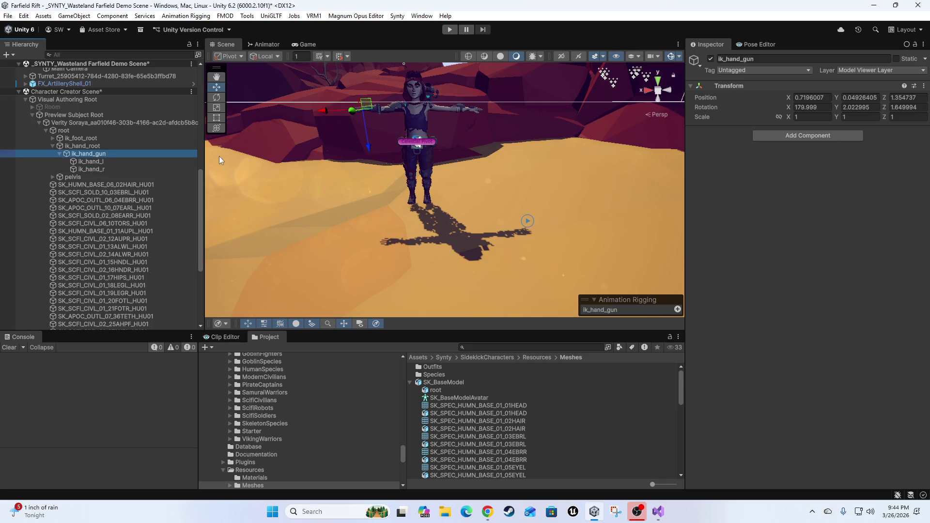
pyautogui.moveTo(323, 147)
pyautogui.mouseDown()
pyautogui.moveTo(380, 177)
pyautogui.moveTo(385, 140)
pyautogui.moveTo(414, 227)
pyautogui.moveTo(409, 214)
pyautogui.moveTo(453, 233)
pyautogui.mouseUp()
pyautogui.scroll(3, 421, 216)
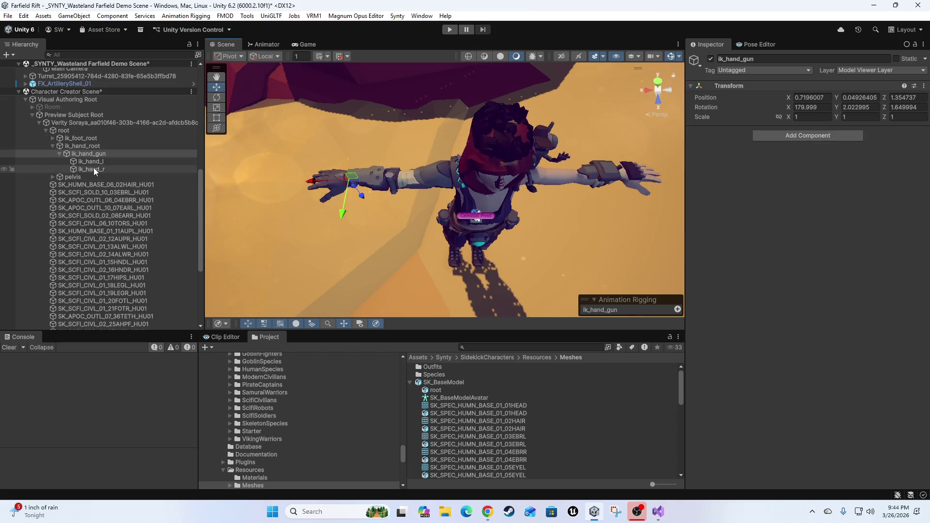
# Move the Hand IK Rig object into the skeleton among the ik_hand bones under ik_hand_gun
pyautogui.click(53, 138)
pyautogui.click(53, 138)
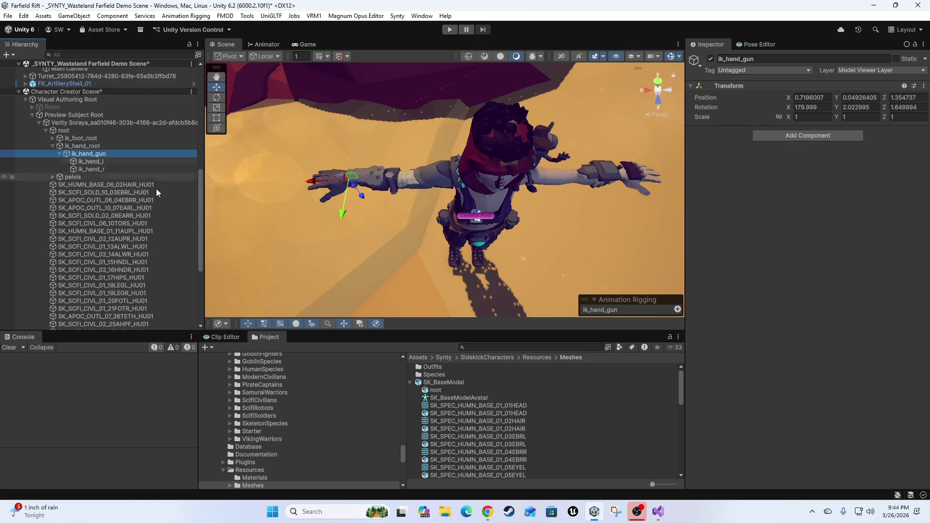
pyautogui.scroll(-5, 155, 193)
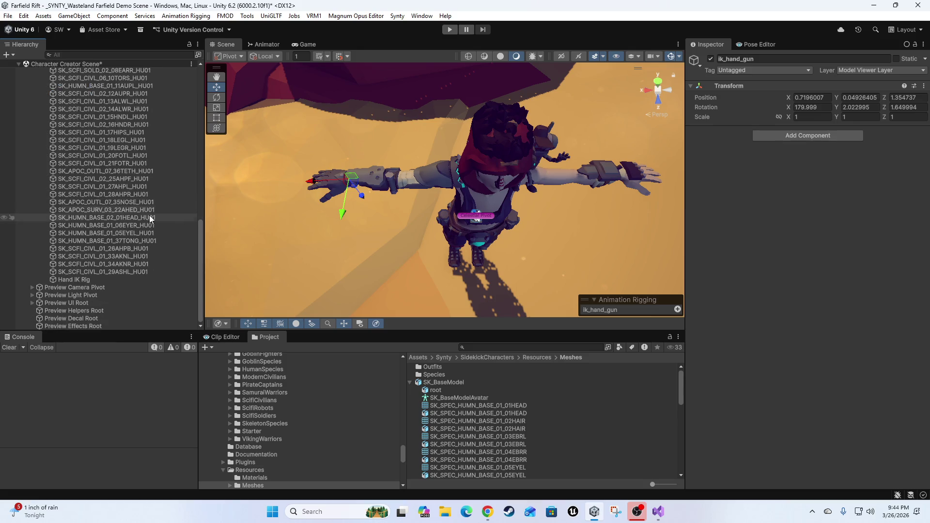
pyautogui.click(71, 280)
pyautogui.scroll(2, 106, 193)
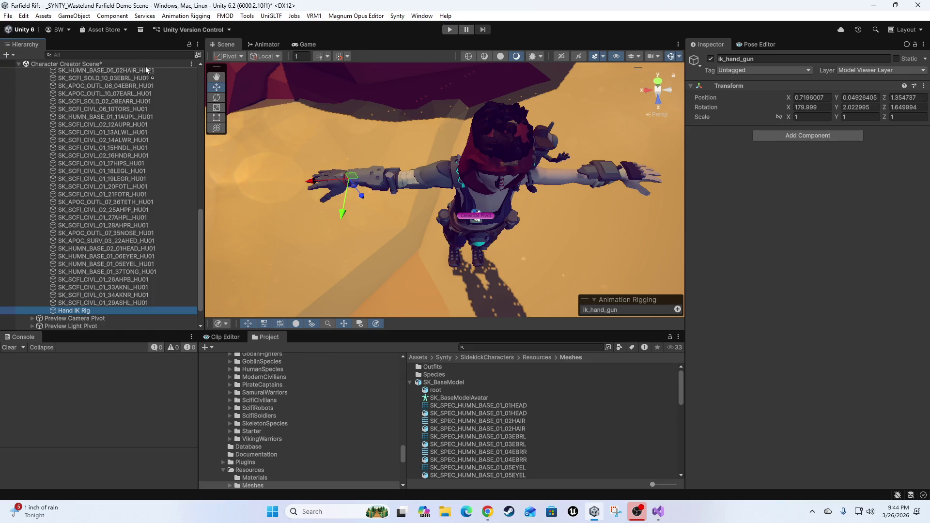
pyautogui.moveTo(122, 72)
pyautogui.mouseDown()
pyautogui.moveTo(172, 64)
pyautogui.moveTo(139, 141)
pyautogui.moveTo(117, 138)
pyautogui.moveTo(114, 148)
pyautogui.mouseUp()
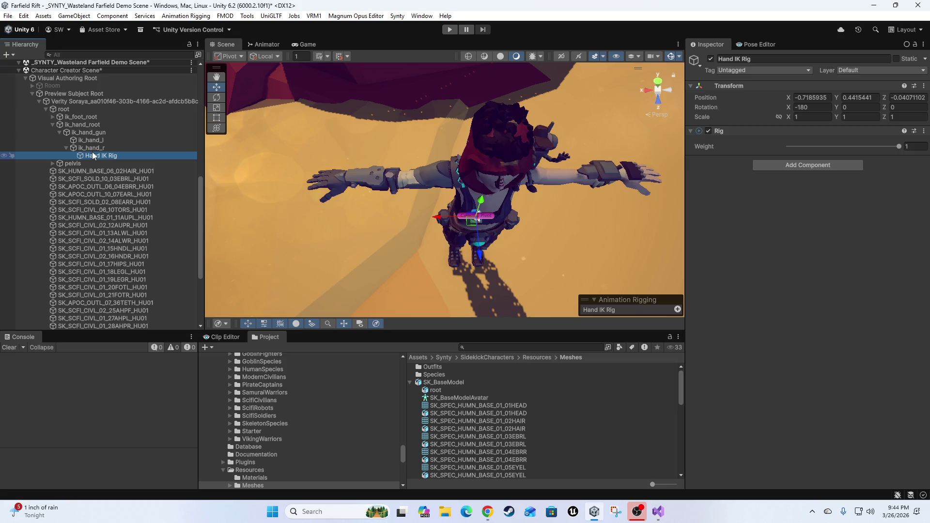
# Rename the rig to 'Hand_R IK Rig' and select the ik_hand_r bone
pyautogui.press('F2')
pyautogui.press('End')
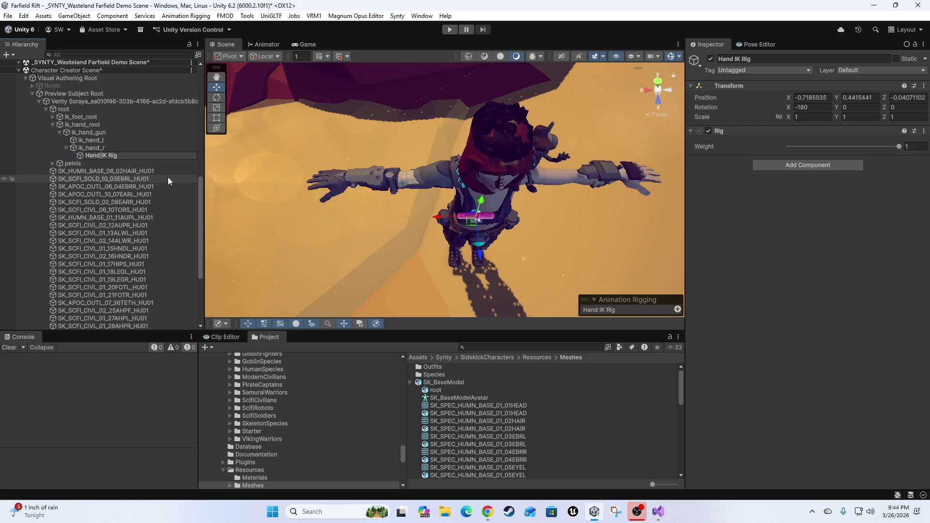
pyautogui.press('Right')
pyautogui.press('Right')
pyautogui.press('Right')
pyautogui.write('_R')
pyautogui.press('Return')
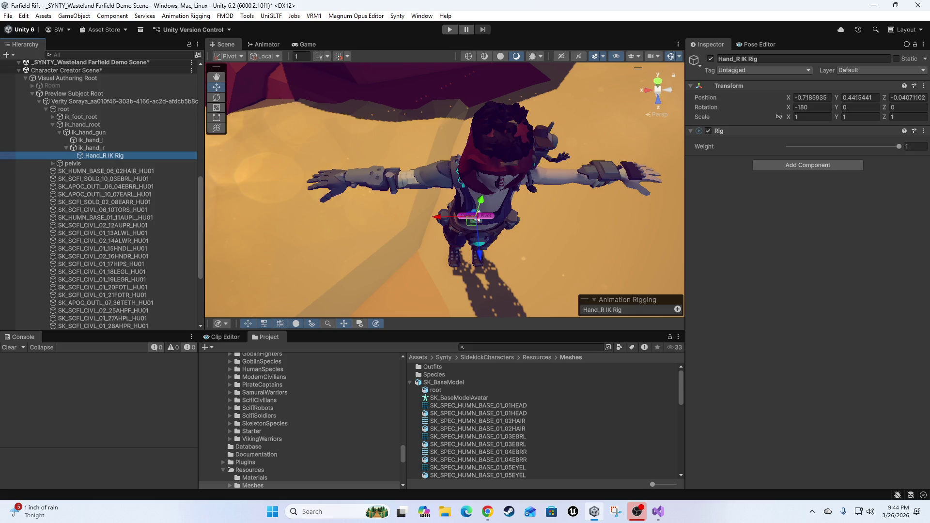
pyautogui.click(54, 163)
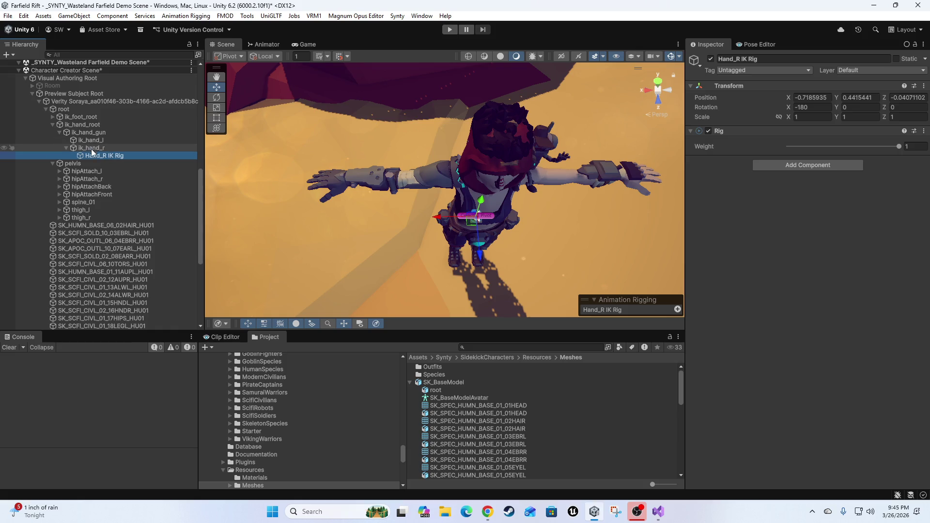
pyautogui.click(91, 148)
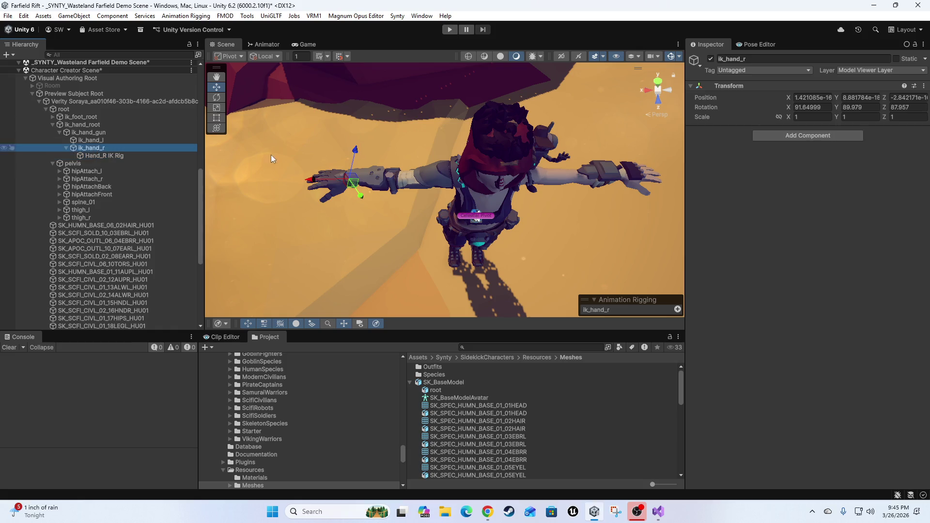
# Add a Two Bone IK Constraint component to ik_hand_r
pyautogui.click(795, 136)
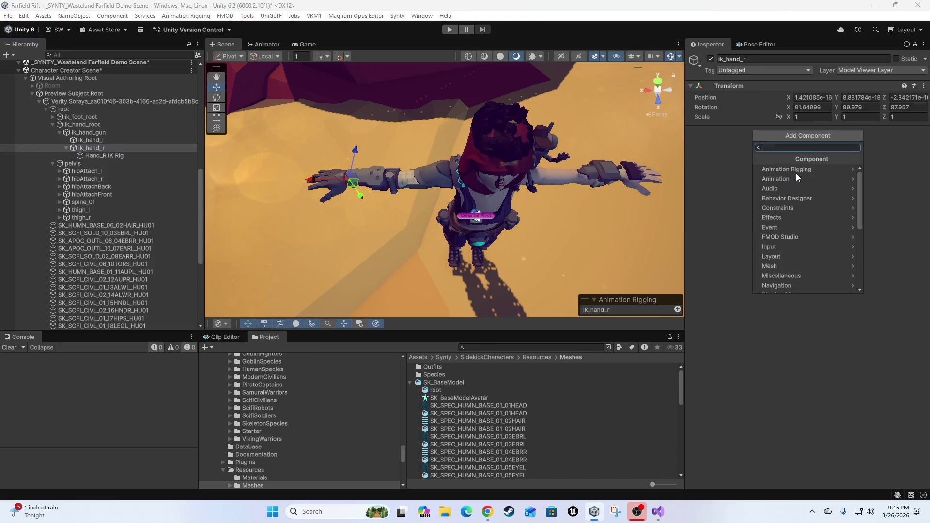
pyautogui.write('two')
pyautogui.click(795, 171)
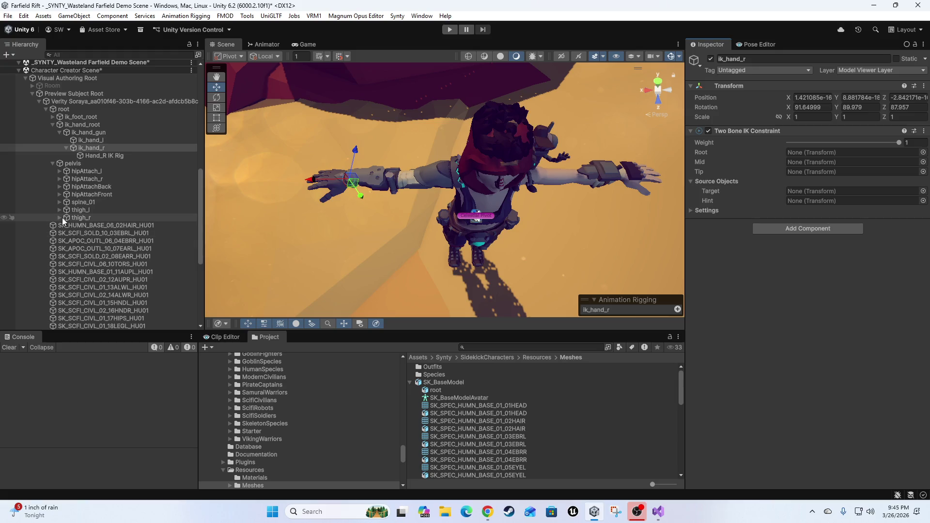
# Expand the spine and right arm bones and set hand_r as the constraint's Tip
pyautogui.click(59, 203)
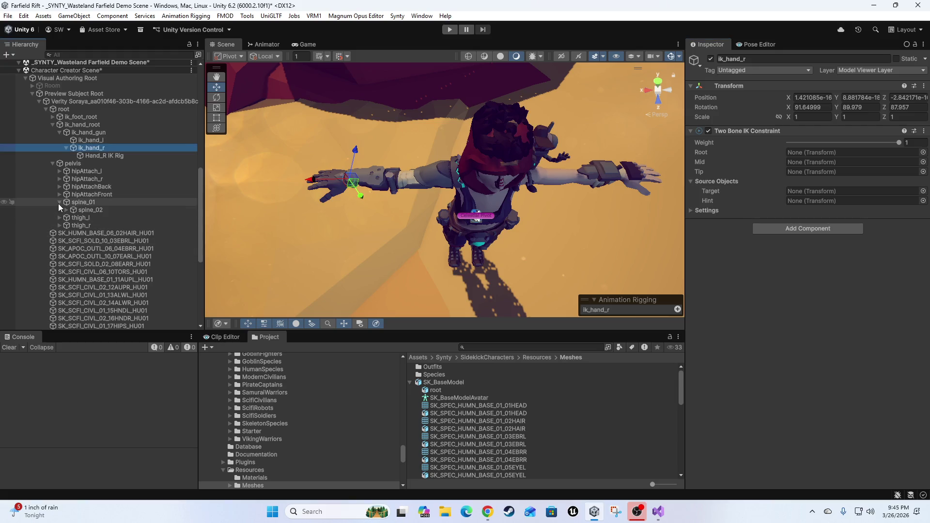
pyautogui.click(66, 210)
pyautogui.click(73, 217)
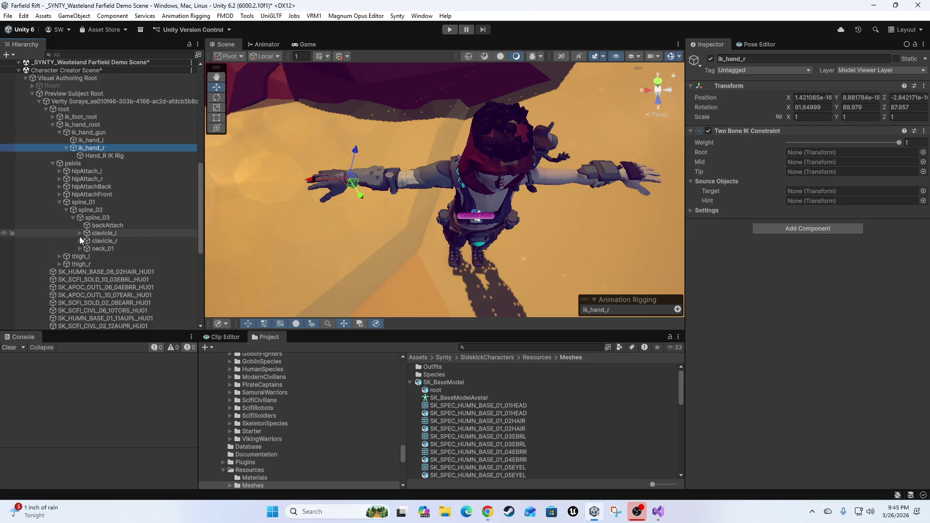
pyautogui.click(80, 241)
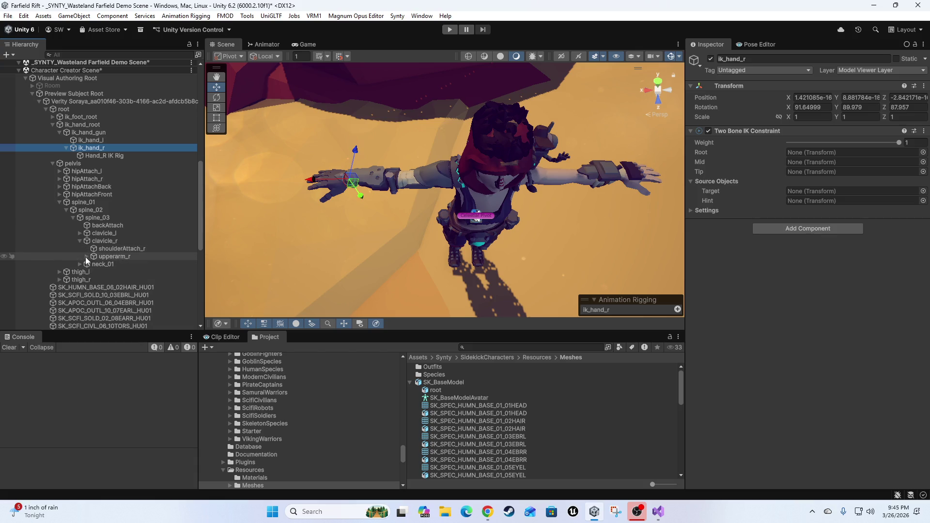
pyautogui.click(86, 257)
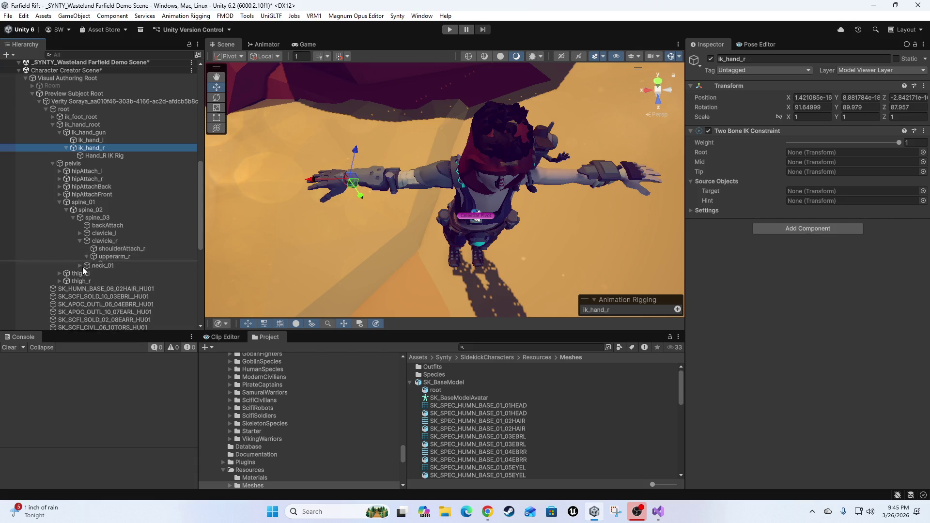
pyautogui.click(94, 264)
pyautogui.scroll(-2, 95, 271)
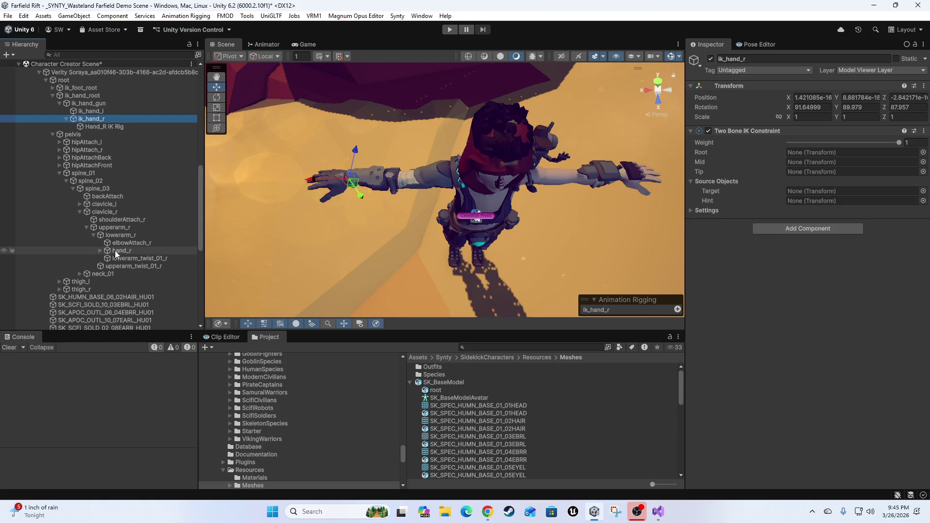
pyautogui.moveTo(116, 251)
pyautogui.mouseDown()
pyautogui.moveTo(640, 204)
pyautogui.moveTo(812, 174)
pyautogui.mouseUp()
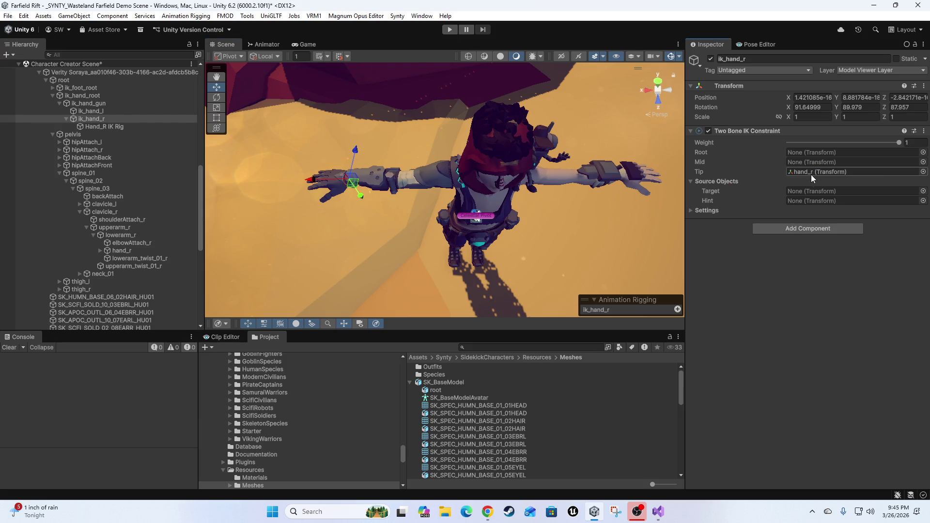
pyautogui.rightClick(743, 129)
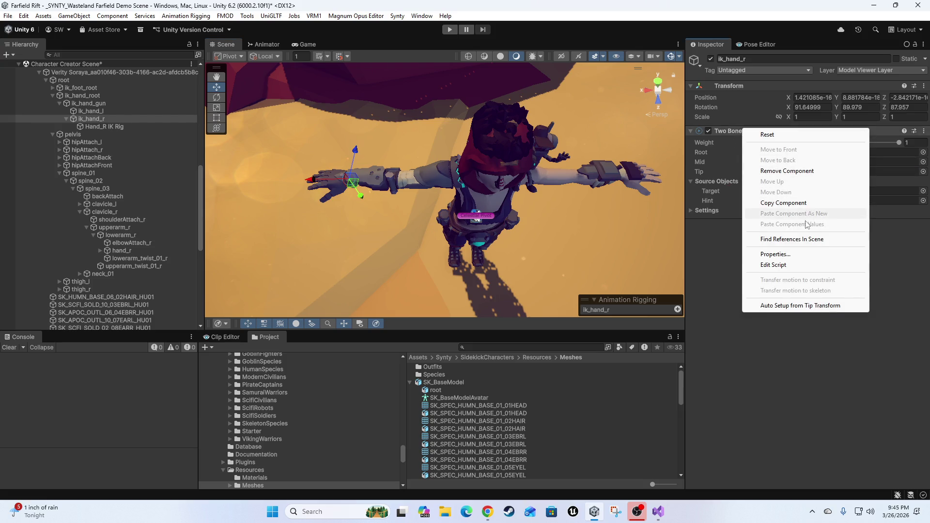
pyautogui.click(807, 306)
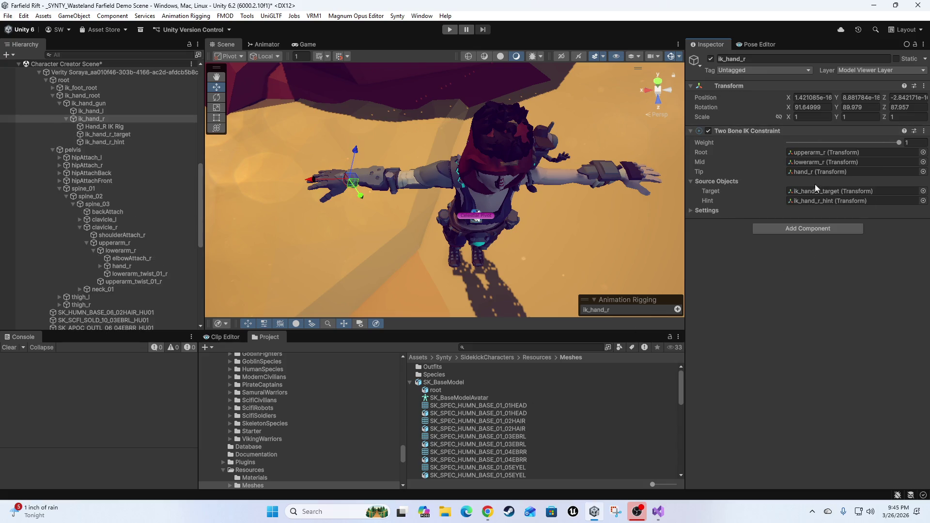
pyautogui.scroll(3, 620, 194)
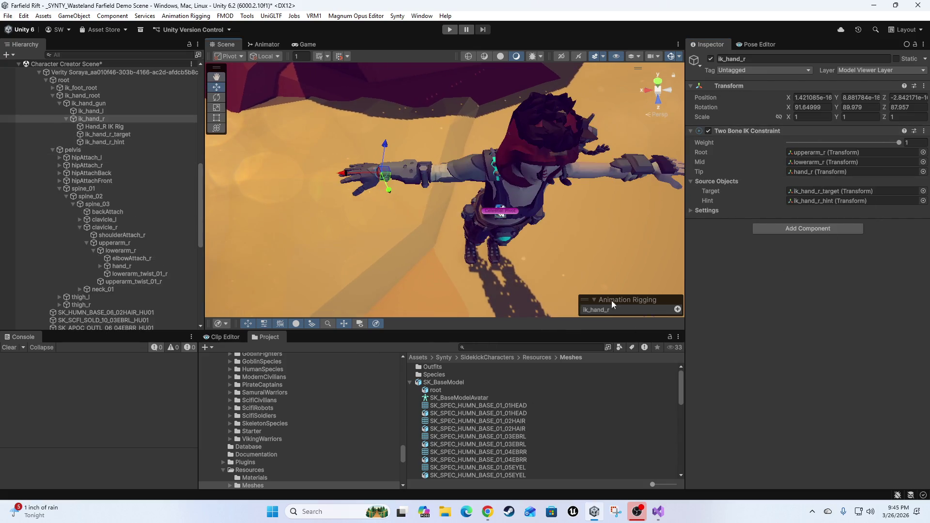
pyautogui.moveTo(350, 195)
pyautogui.mouseDown()
pyautogui.moveTo(399, 220)
pyautogui.moveTo(473, 160)
pyautogui.moveTo(436, 175)
pyautogui.moveTo(413, 206)
pyautogui.moveTo(497, 205)
pyautogui.moveTo(481, 205)
pyautogui.mouseUp()
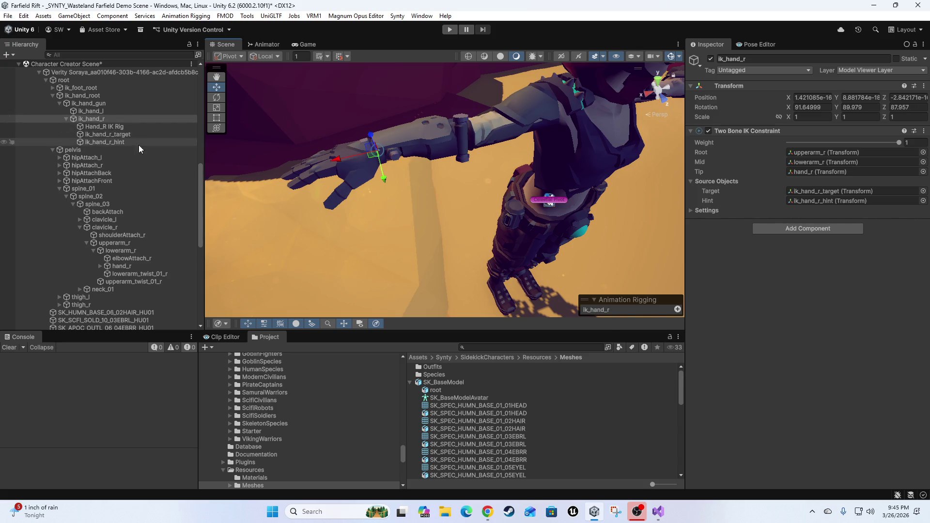
pyautogui.click(110, 128)
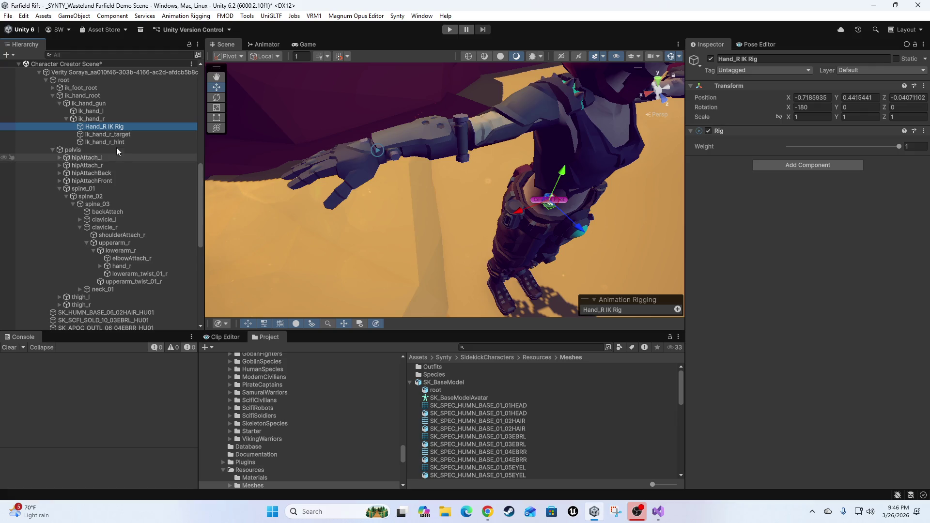
pyautogui.click(118, 136)
# Give the ik_hand_r_hint effector the BallEffector shape, red at size 0.1
pyautogui.click(121, 142)
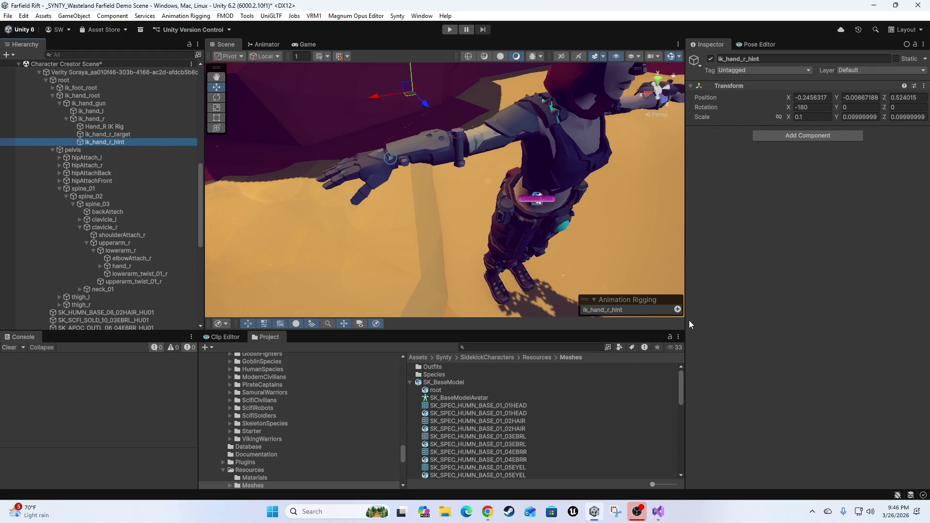
pyautogui.click(677, 313)
pyautogui.moveTo(443, 167); pyautogui.dragTo(481, 213)
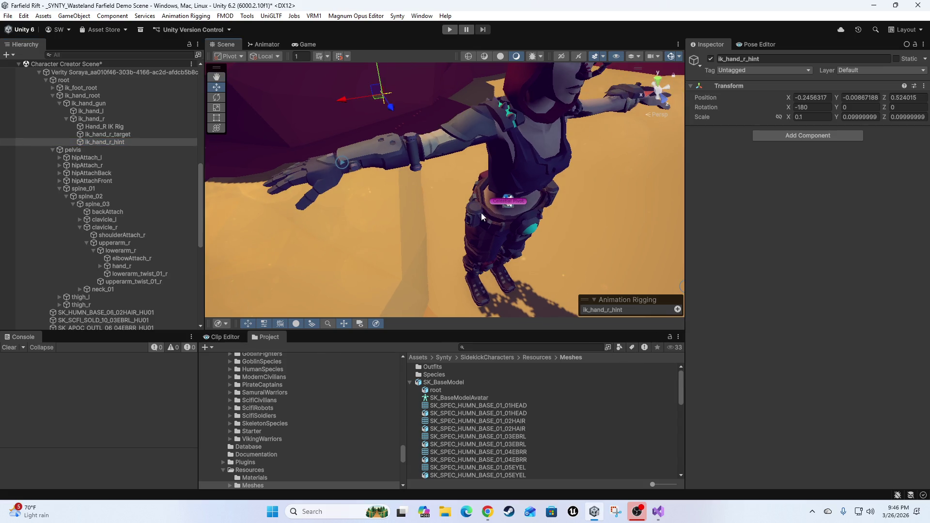
pyautogui.click(594, 299)
pyautogui.click(618, 312)
pyautogui.click(95, 142)
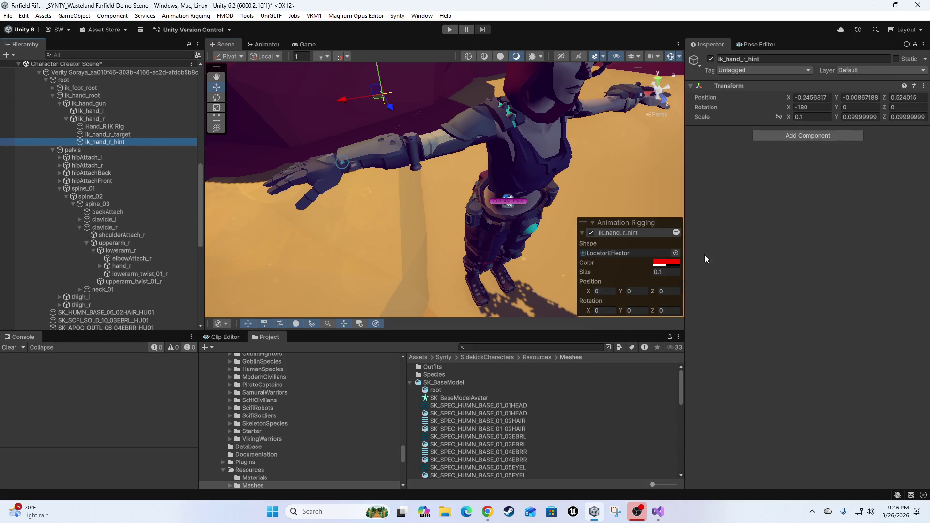
pyautogui.click(667, 264)
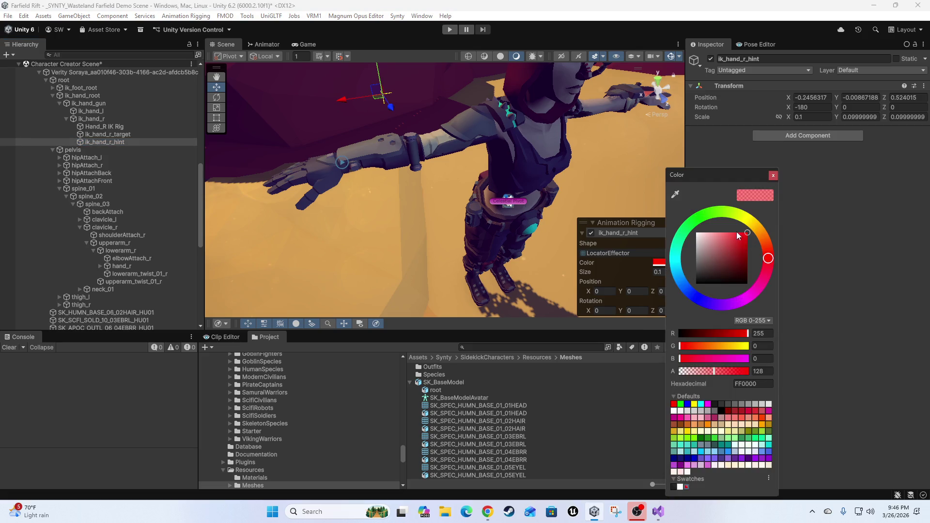
pyautogui.click(629, 252)
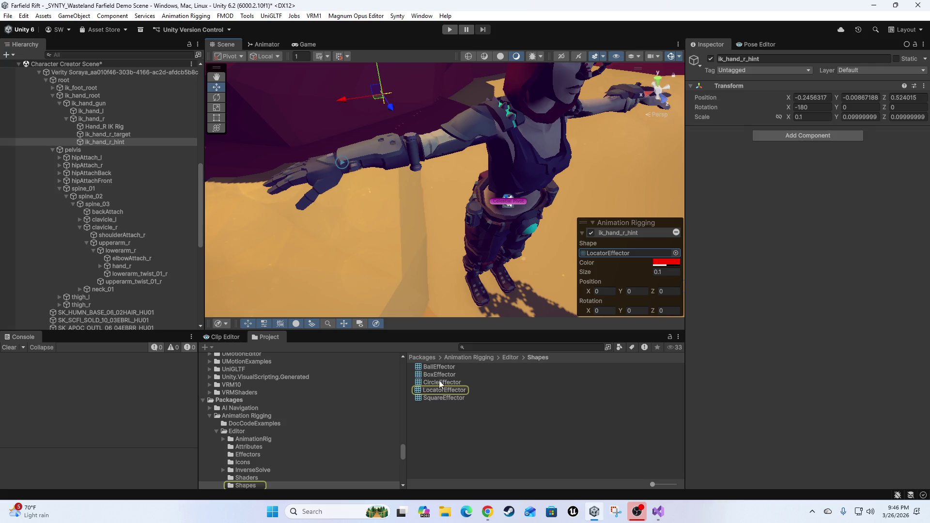
pyautogui.moveTo(432, 367)
pyautogui.mouseDown()
pyautogui.moveTo(635, 261)
pyautogui.moveTo(633, 252)
pyautogui.mouseUp()
pyautogui.moveTo(393, 212)
pyautogui.mouseDown()
pyautogui.moveTo(428, 244)
pyautogui.moveTo(439, 201)
pyautogui.moveTo(445, 231)
pyautogui.moveTo(536, 240)
pyautogui.mouseUp()
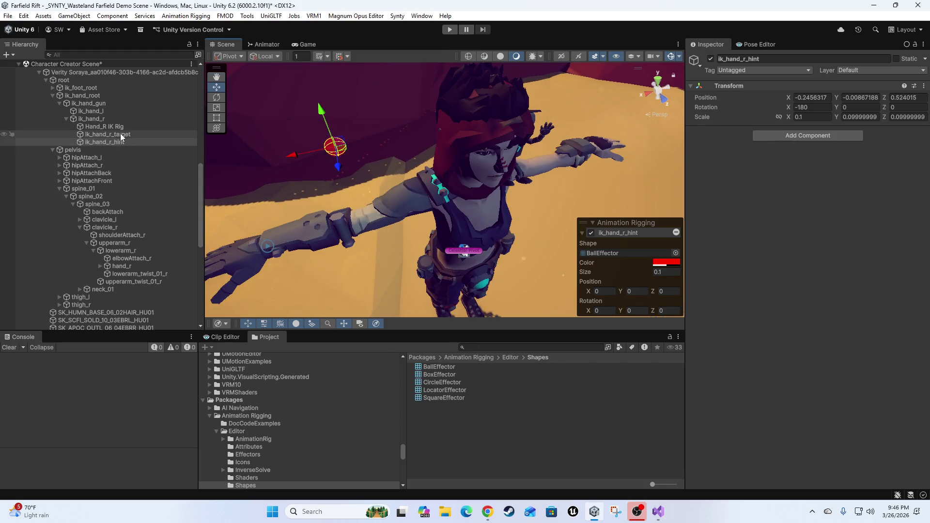
# Assign the BoxEffector shape to the ik_hand_r_target effector
pyautogui.click(107, 135)
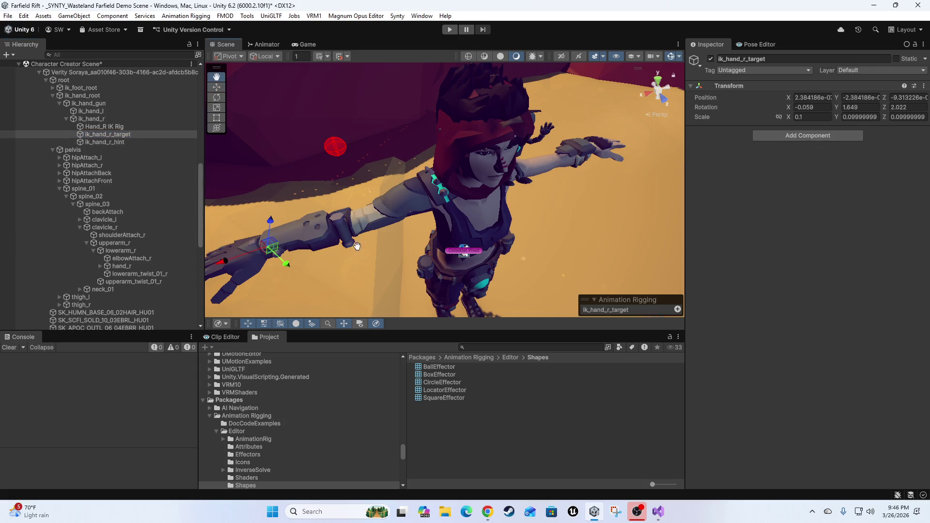
pyautogui.press('f')
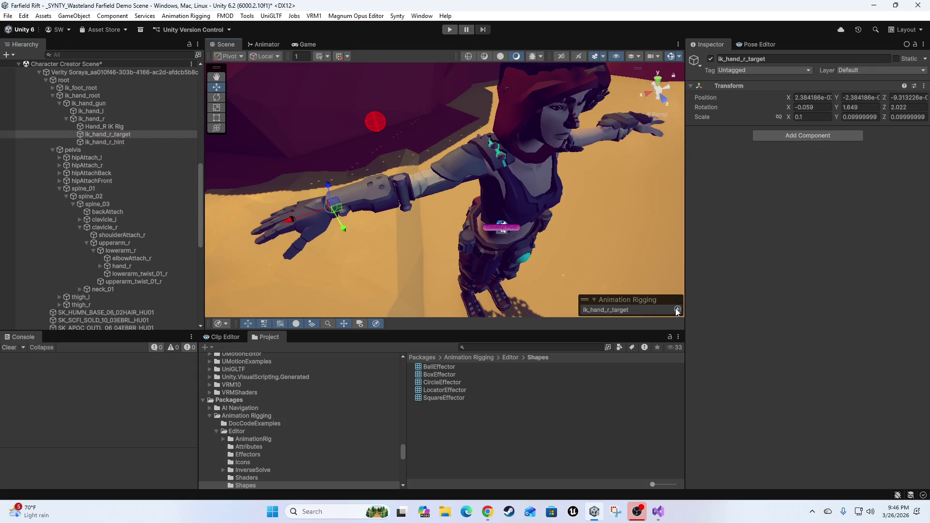
pyautogui.click(104, 127)
pyautogui.click(120, 135)
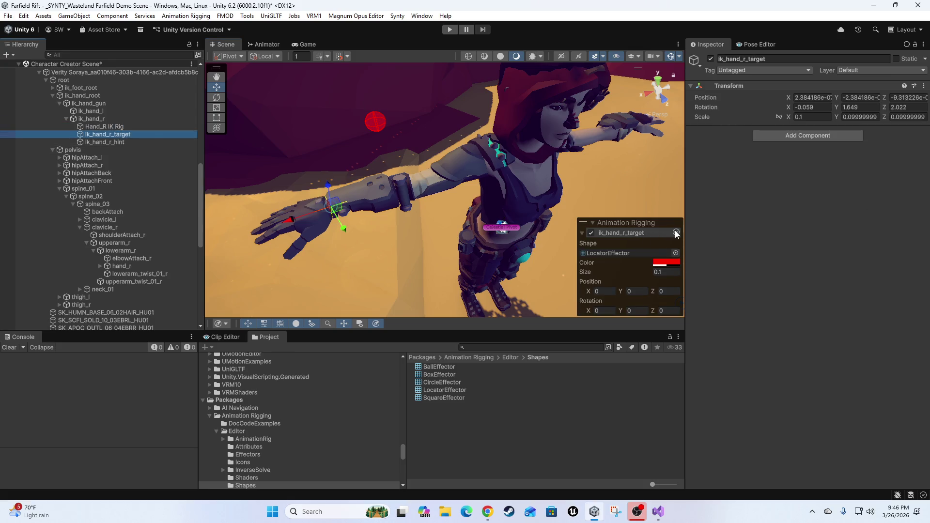
pyautogui.click(676, 253)
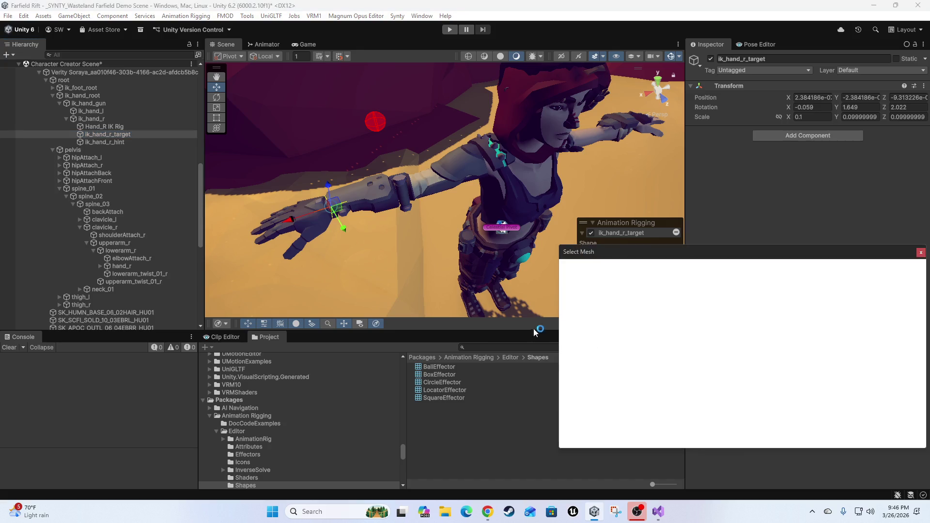
pyautogui.click(920, 252)
pyautogui.click(621, 254)
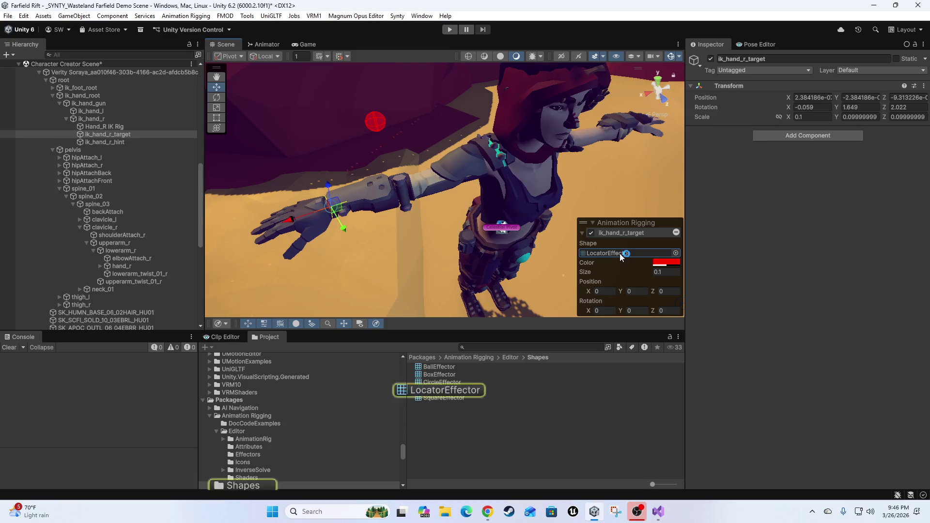
pyautogui.moveTo(435, 373); pyautogui.dragTo(630, 252)
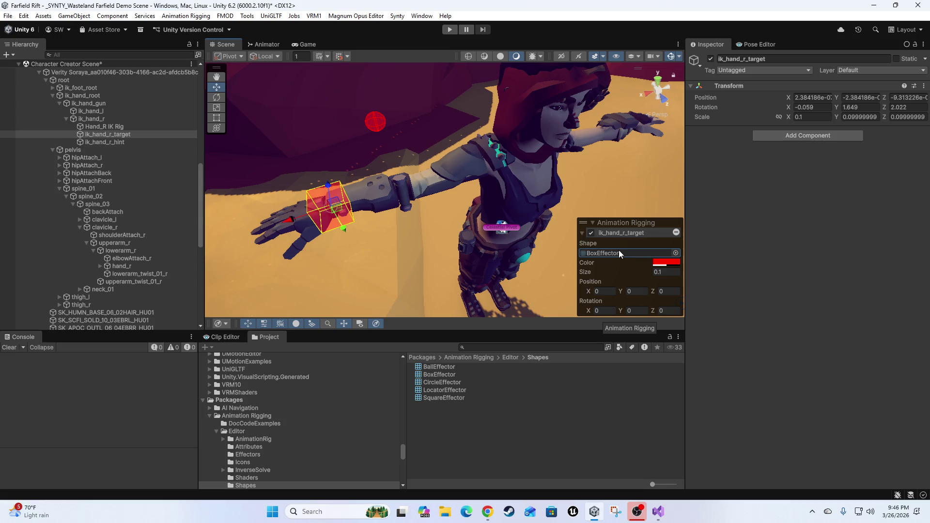
# Test the box's X offset and size, keeping offset 0 and size 0.1 around the wrist
pyautogui.moveTo(370, 237)
pyautogui.mouseDown()
pyautogui.moveTo(394, 236)
pyautogui.moveTo(391, 245)
pyautogui.moveTo(373, 233)
pyautogui.moveTo(373, 208)
pyautogui.moveTo(349, 187)
pyautogui.moveTo(453, 203)
pyautogui.moveTo(462, 183)
pyautogui.moveTo(455, 209)
pyautogui.moveTo(489, 243)
pyautogui.moveTo(478, 227)
pyautogui.mouseUp()
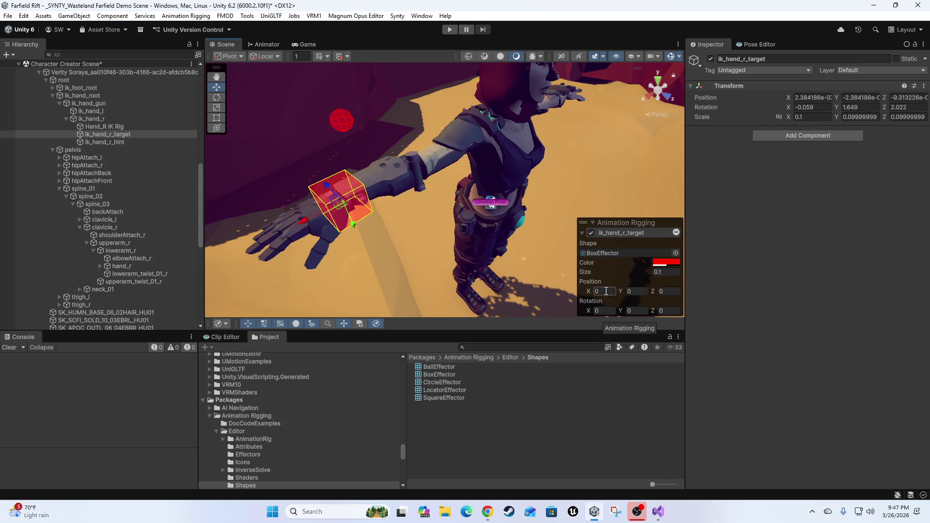
pyautogui.moveTo(588, 291); pyautogui.dragTo(592, 290)
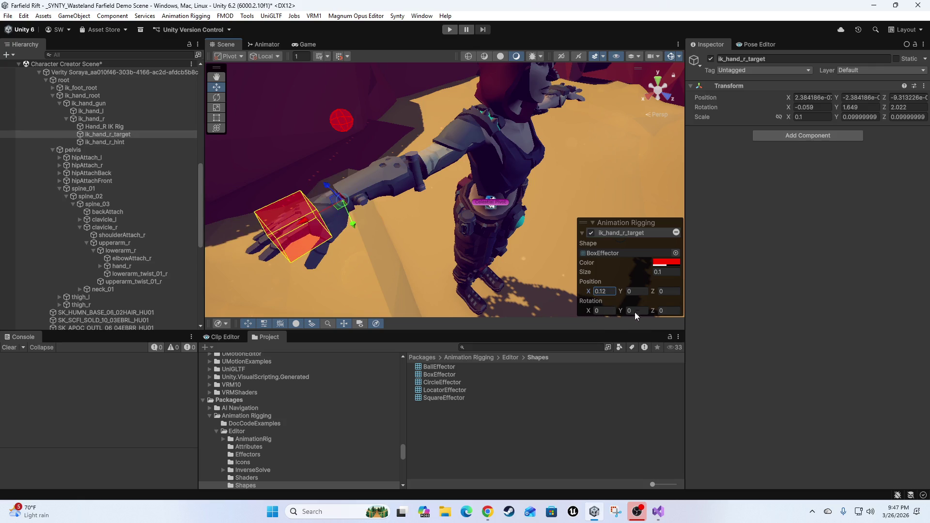
pyautogui.hotkey('ctrl', 'z')
pyautogui.moveTo(635, 271); pyautogui.dragTo(639, 271)
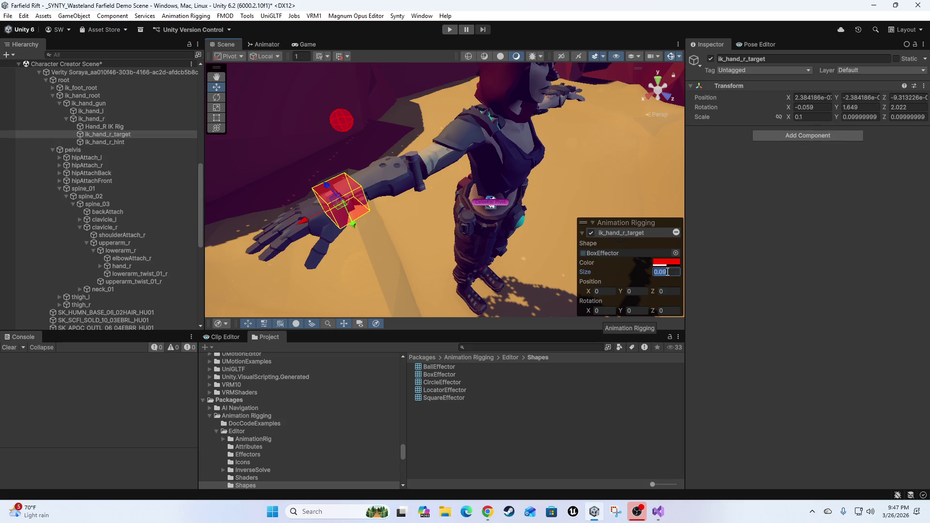
pyautogui.scroll(3, 455, 235)
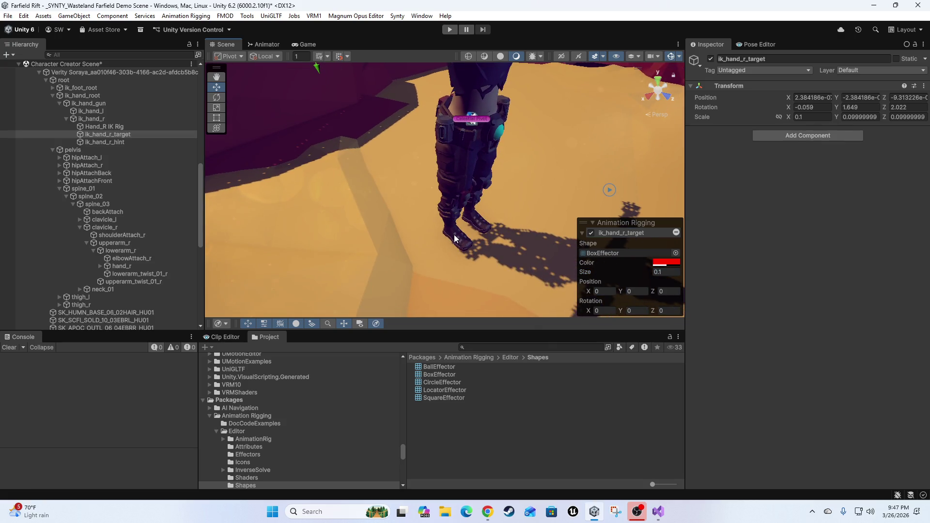
pyautogui.moveTo(445, 234); pyautogui.dragTo(456, 278)
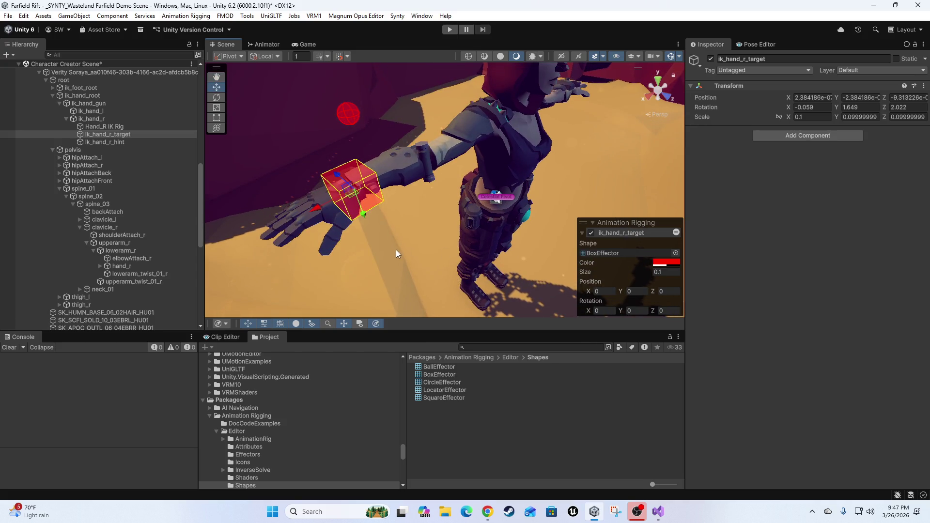
pyautogui.moveTo(440, 213)
pyautogui.mouseDown()
pyautogui.moveTo(403, 242)
pyautogui.moveTo(481, 239)
pyautogui.moveTo(431, 238)
pyautogui.moveTo(441, 239)
pyautogui.mouseUp()
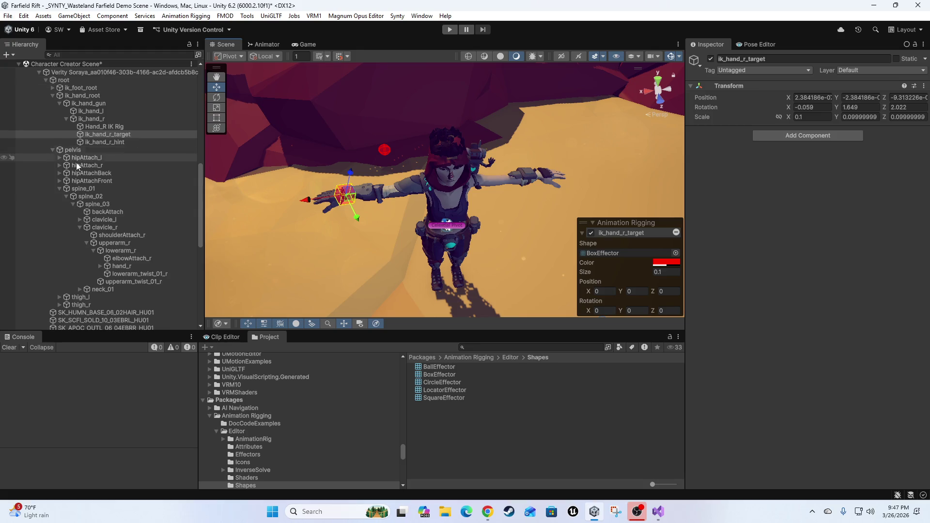
pyautogui.scroll(2, 76, 162)
# Add a new rig layer to the character root and move Rig 1 under ik_hand_l
pyautogui.click(73, 130)
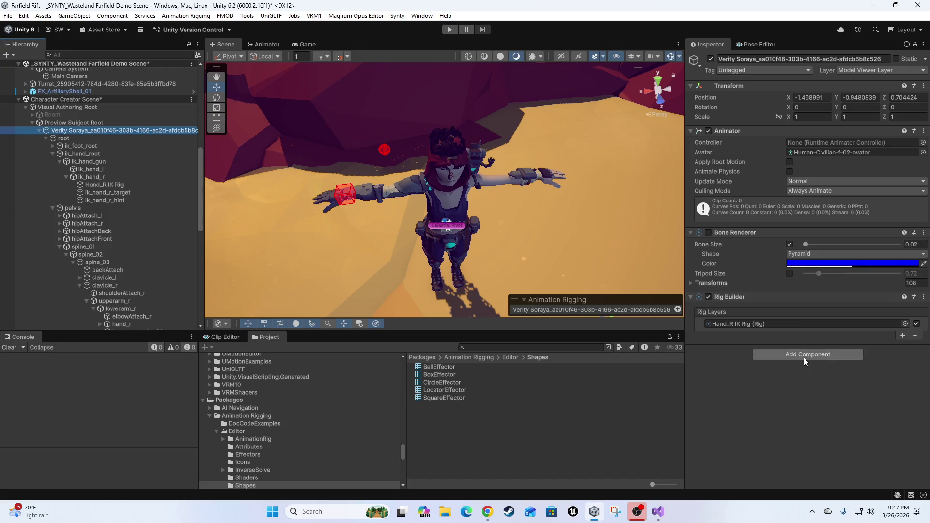
pyautogui.click(179, 16)
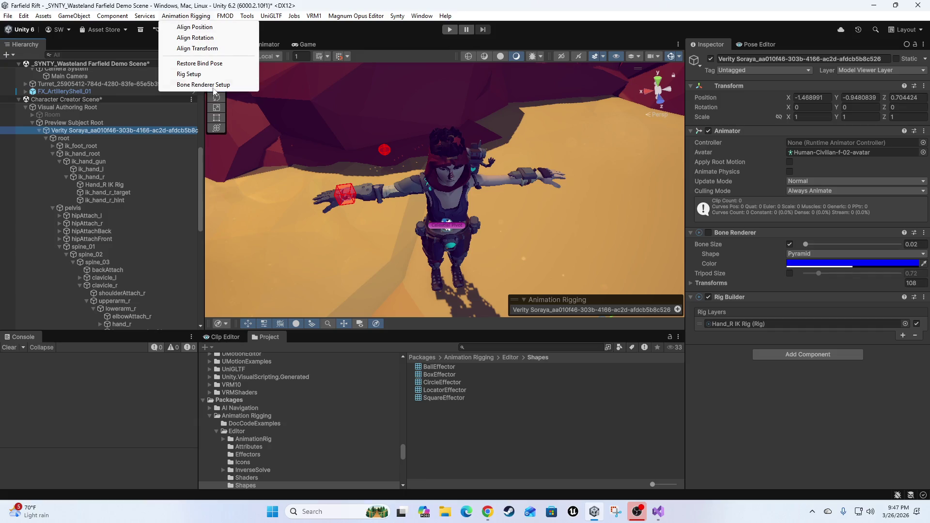
pyautogui.click(191, 73)
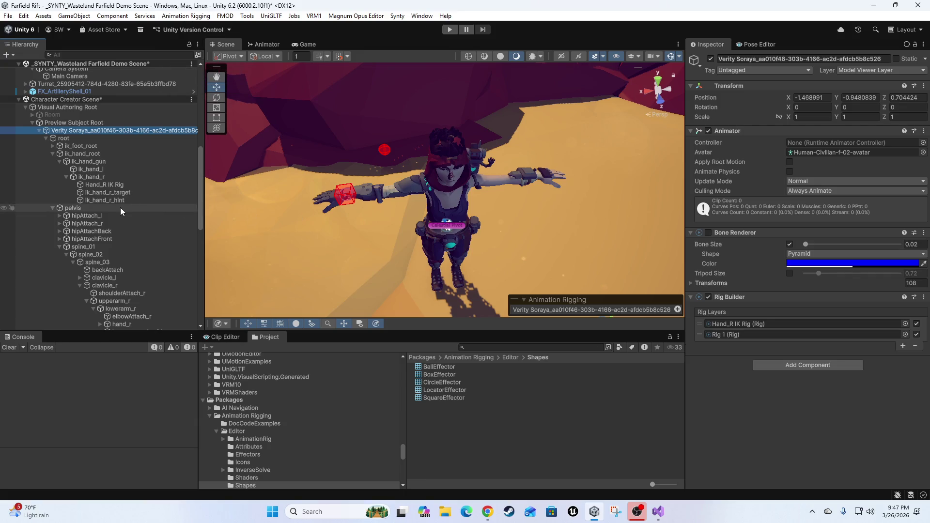
pyautogui.scroll(-10, 120, 207)
pyautogui.scroll(5, 132, 221)
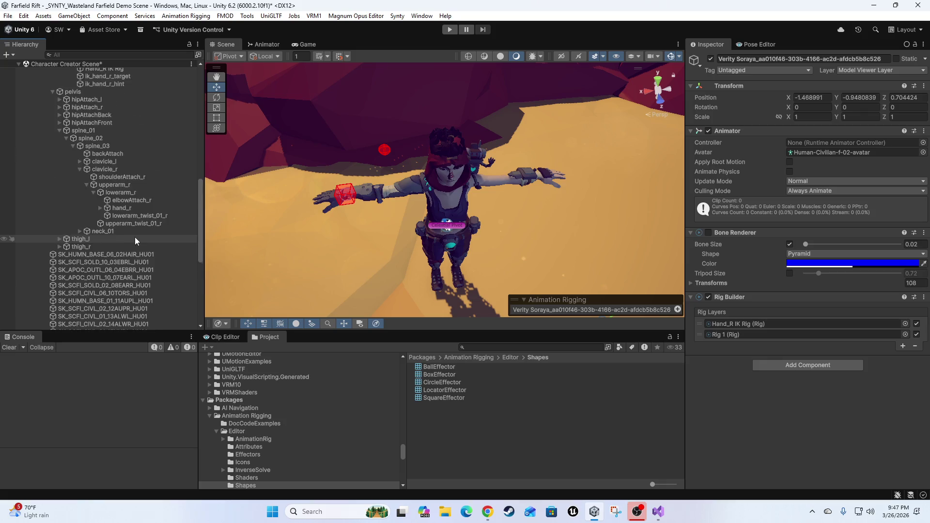
pyautogui.scroll(-10, 135, 238)
pyautogui.moveTo(60, 281)
pyautogui.mouseDown()
pyautogui.moveTo(165, 88)
pyautogui.moveTo(142, 63)
pyautogui.moveTo(138, 132)
pyautogui.moveTo(95, 100)
pyautogui.mouseUp()
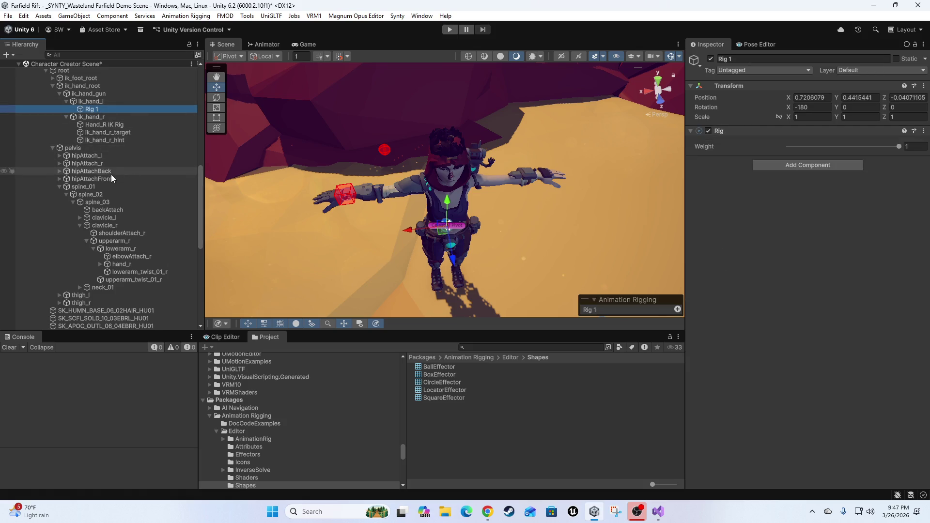
# Rename the rig 'Hand_L IK Rig', then check ik_hand_r and select ik_hand_l
pyautogui.click(97, 109)
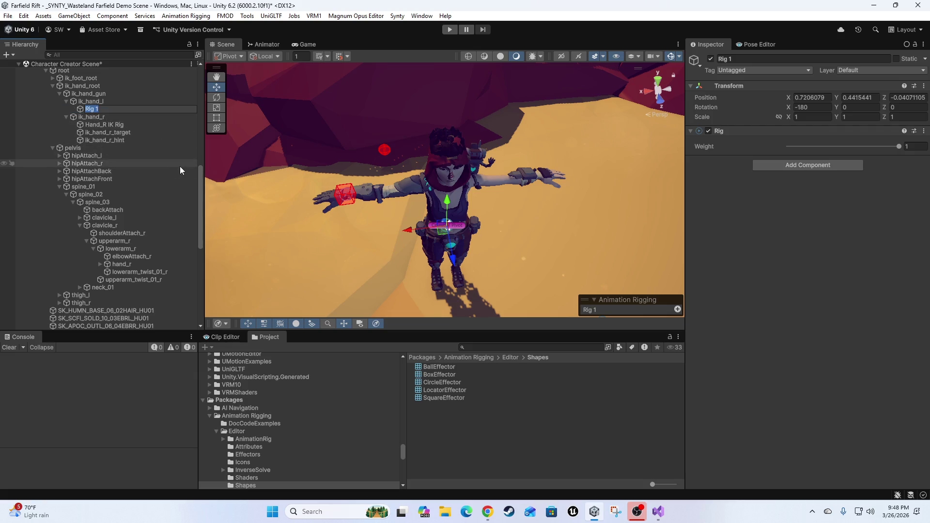
pyautogui.press('BackSpace')
pyautogui.write('Hand_L')
pyautogui.write(' IK Rig')
pyautogui.press('Return')
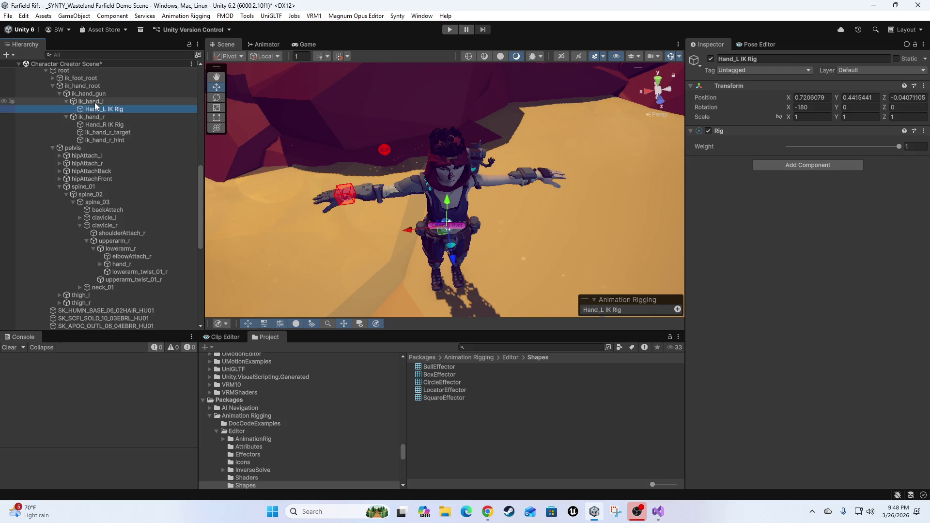
pyautogui.click(88, 117)
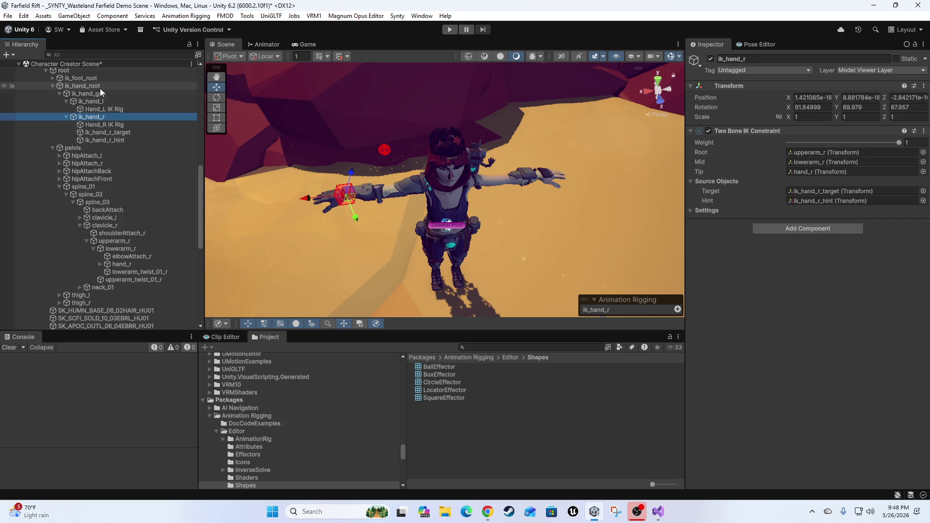
pyautogui.click(90, 101)
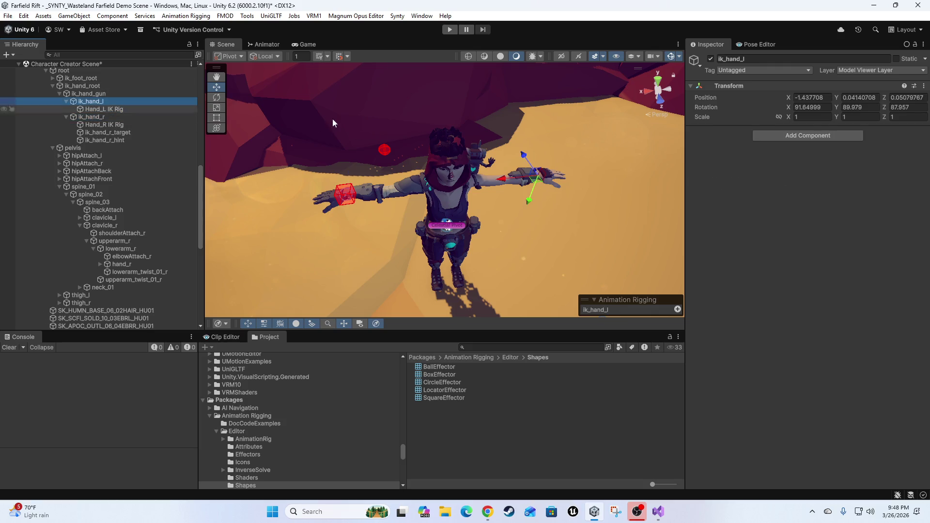
# Add a Two Bone IK Constraint component to ik_hand_l
pyautogui.click(791, 137)
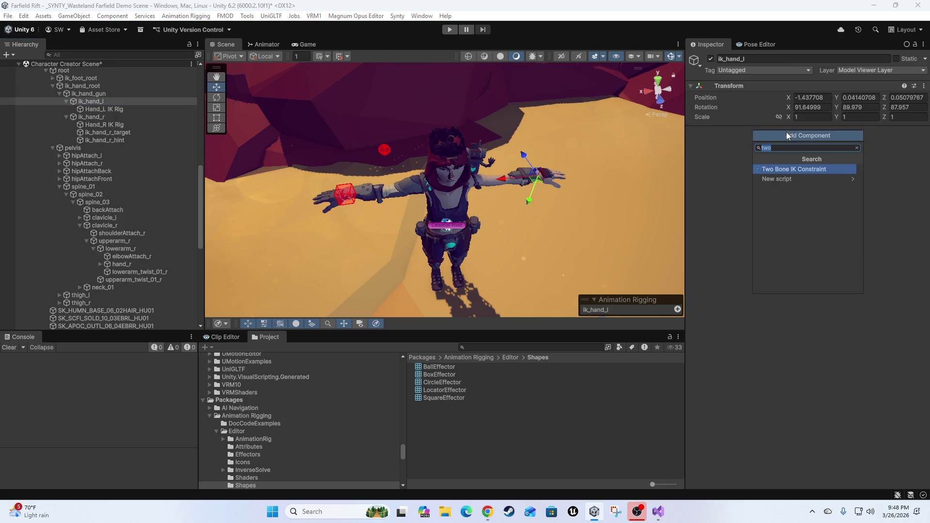
pyautogui.click(778, 179)
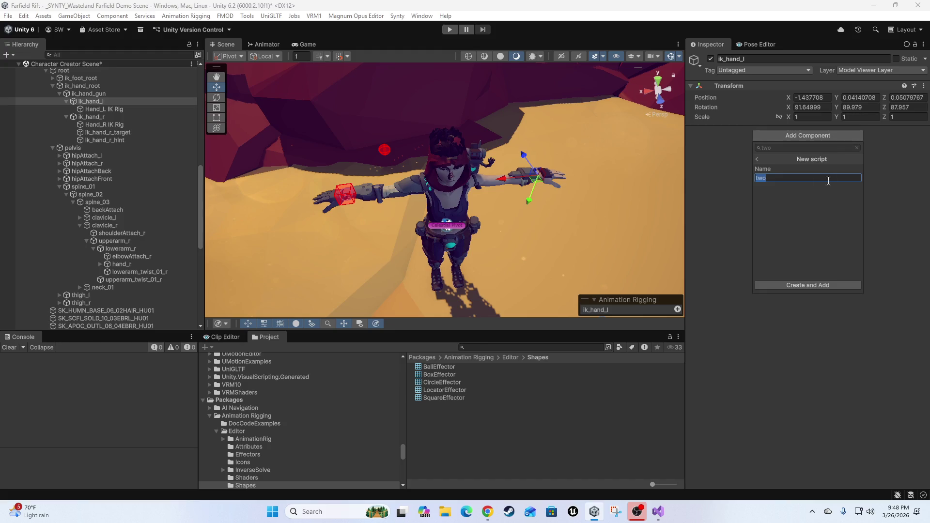
pyautogui.click(757, 160)
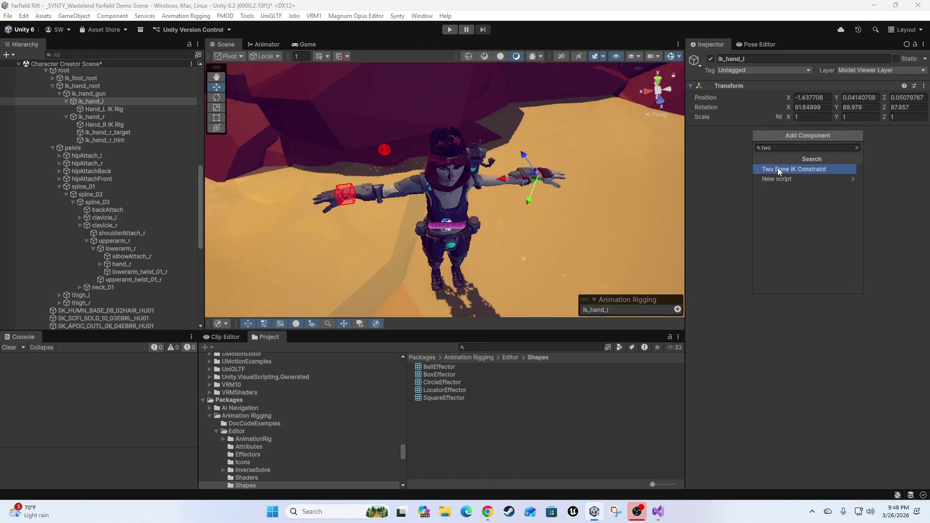
pyautogui.click(778, 168)
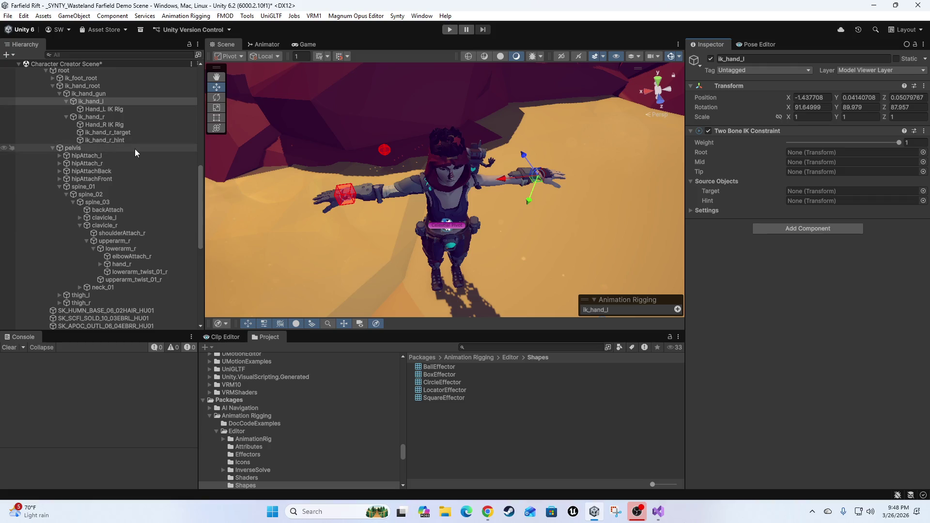
# Set hand_l as the constraint's Tip and auto-fill root, mid, target and hint from it
pyautogui.scroll(-3, 135, 150)
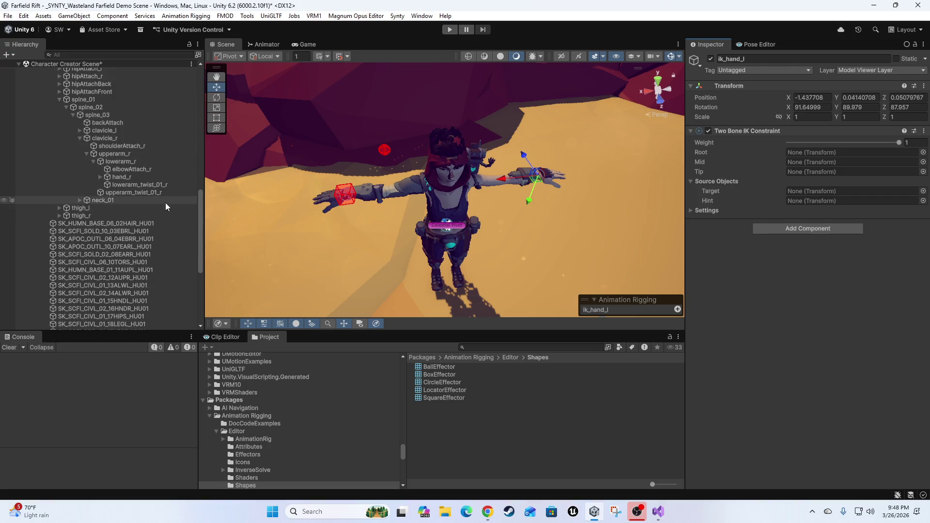
pyautogui.click(80, 130)
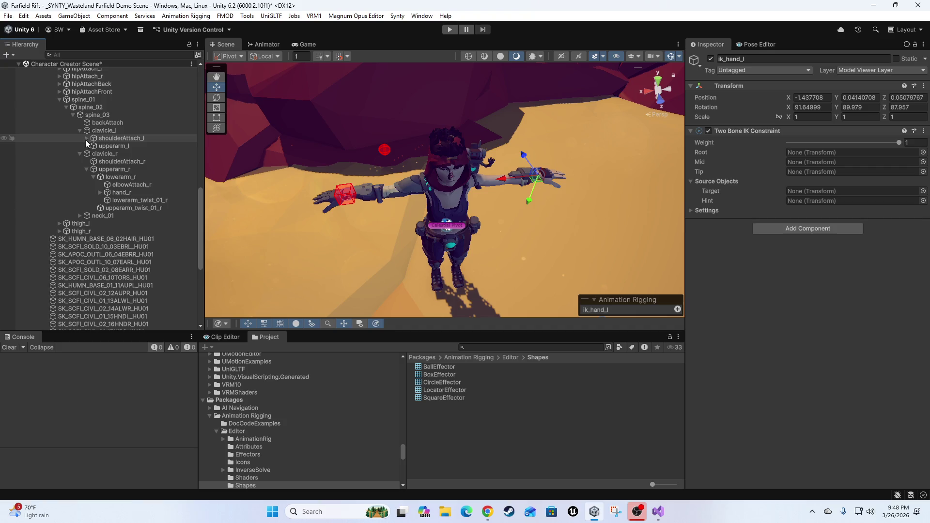
pyautogui.click(87, 146)
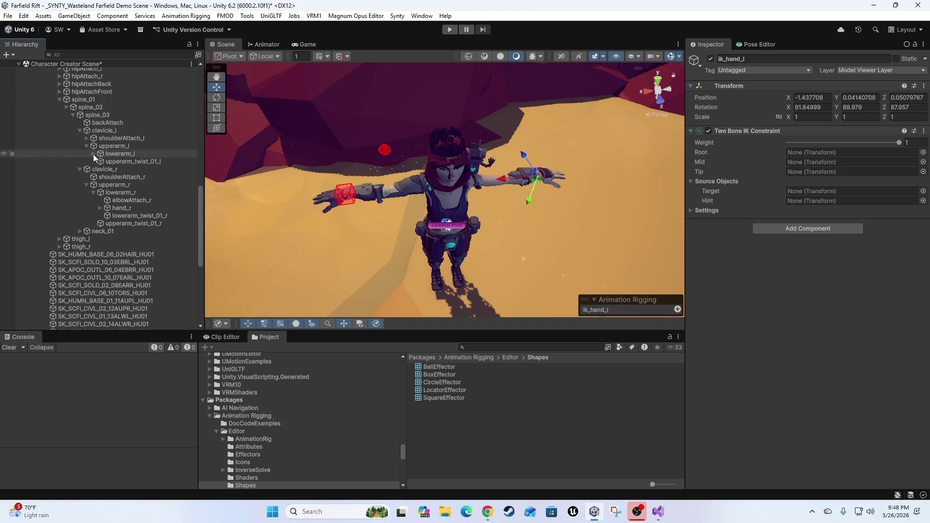
pyautogui.click(93, 154)
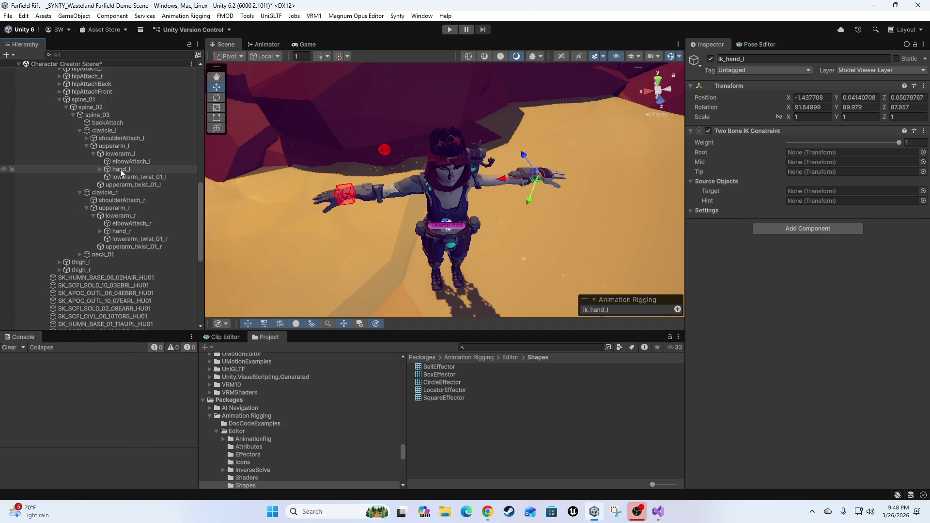
pyautogui.moveTo(120, 169)
pyautogui.mouseDown()
pyautogui.moveTo(394, 167)
pyautogui.moveTo(775, 182)
pyautogui.moveTo(824, 174)
pyautogui.mouseUp()
pyautogui.rightClick(742, 129)
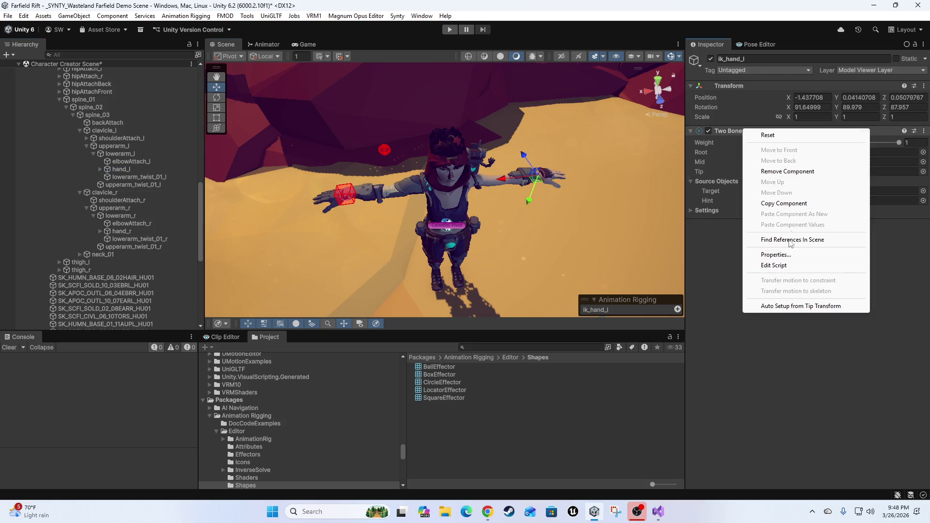
pyautogui.click(799, 306)
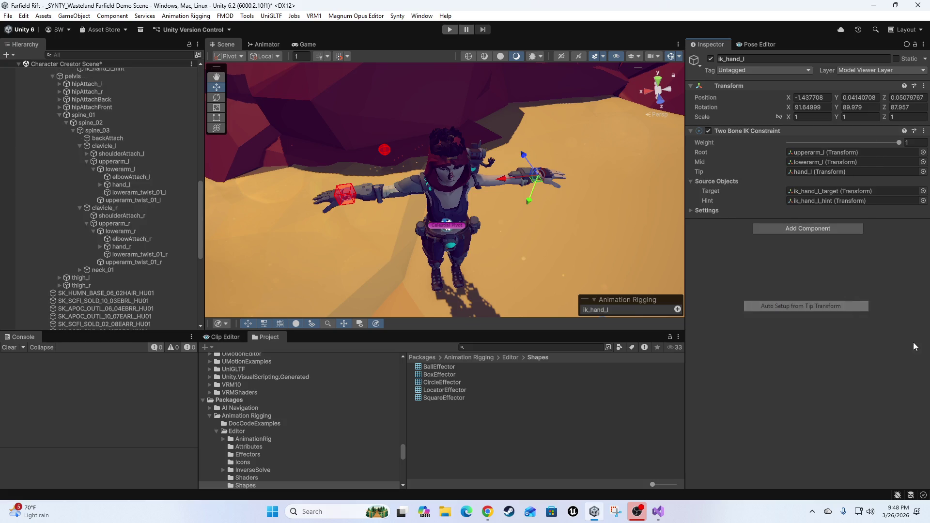
# Collapse the constraint's weight and source object fields and recheck ik_hand_l's settings
pyautogui.click(691, 210)
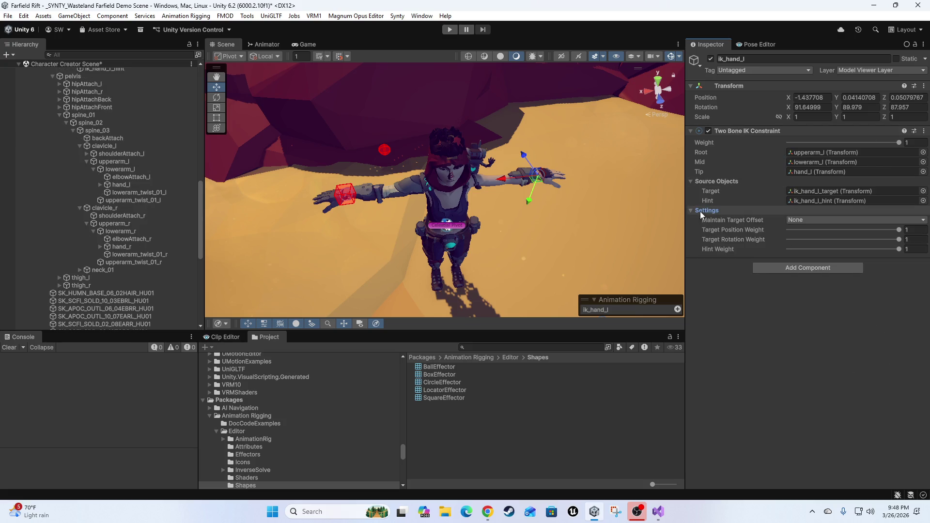
pyautogui.click(701, 210)
pyautogui.click(698, 181)
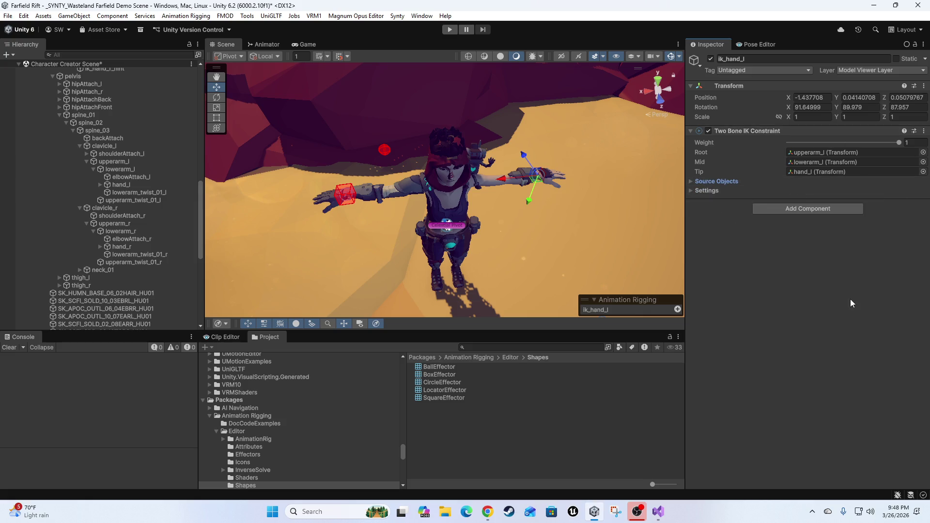
pyautogui.scroll(6, 494, 235)
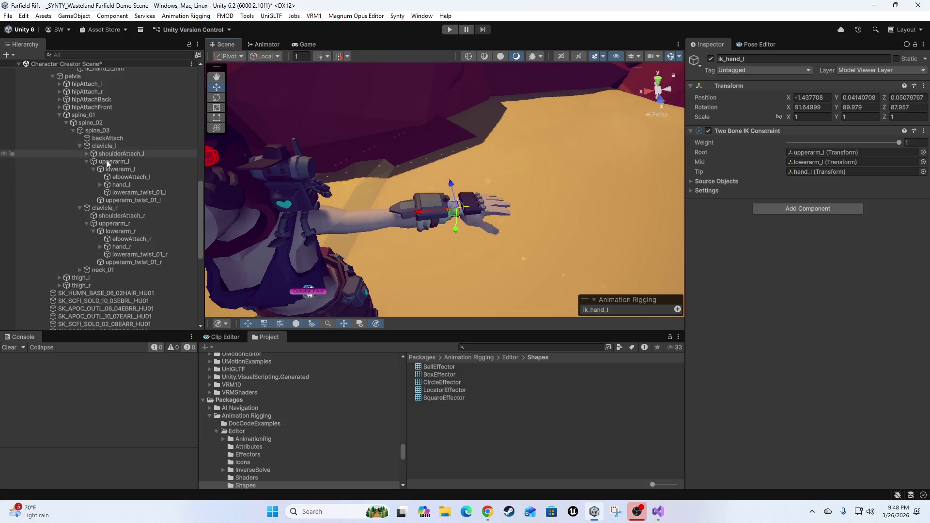
pyautogui.scroll(3, 108, 176)
pyautogui.scroll(4, 117, 147)
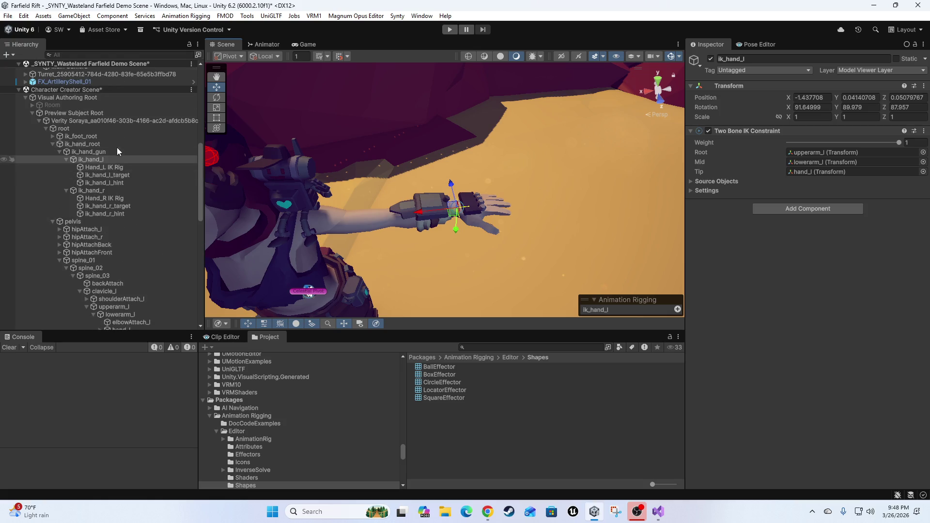
pyautogui.click(100, 167)
pyautogui.click(97, 160)
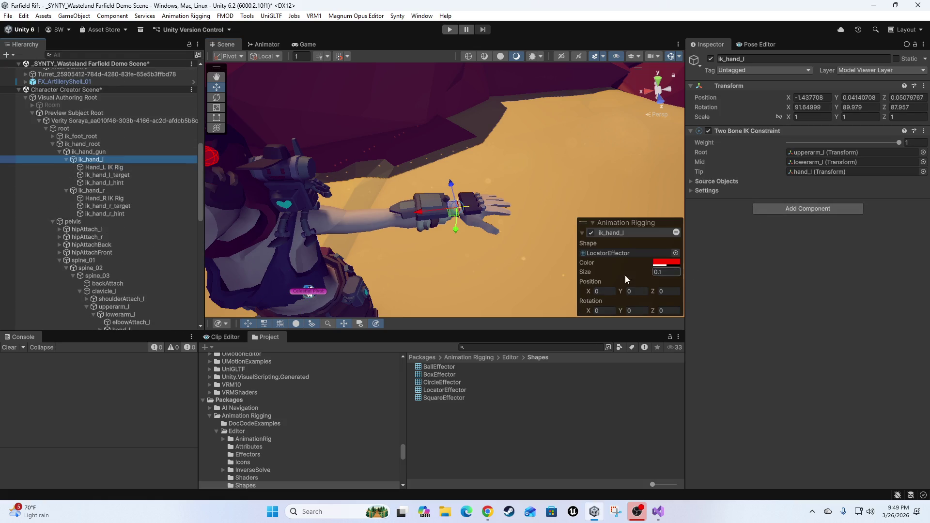
# Select ik_hand_l_target and frame it in the Scene view
pyautogui.scroll(5, 466, 225)
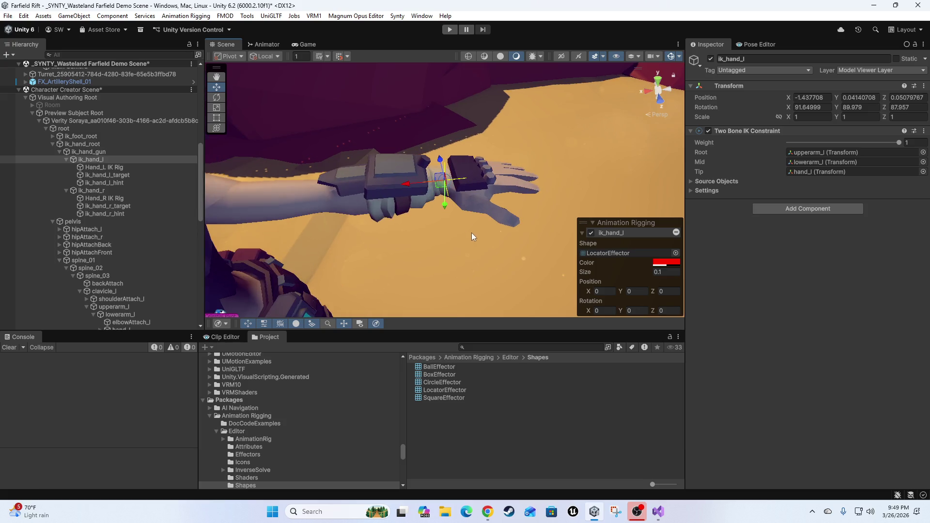
pyautogui.scroll(-2, 472, 233)
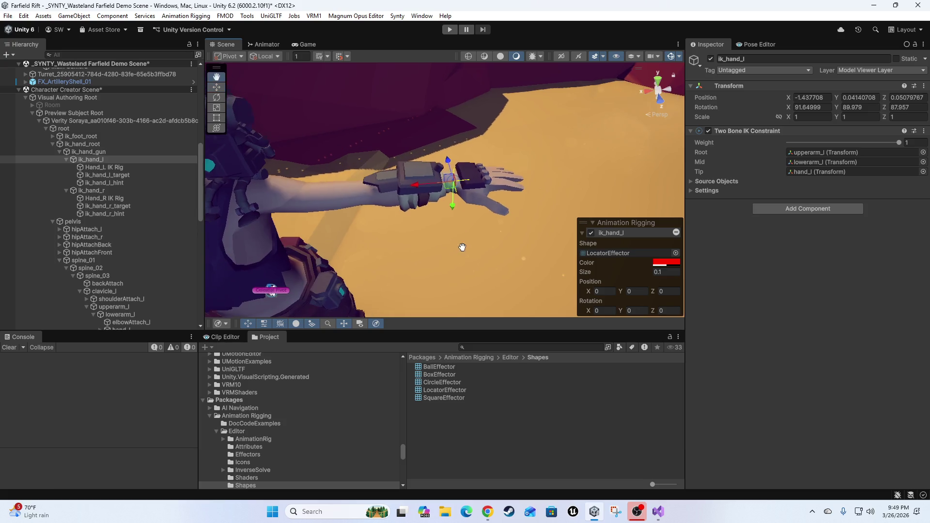
pyautogui.click(118, 176)
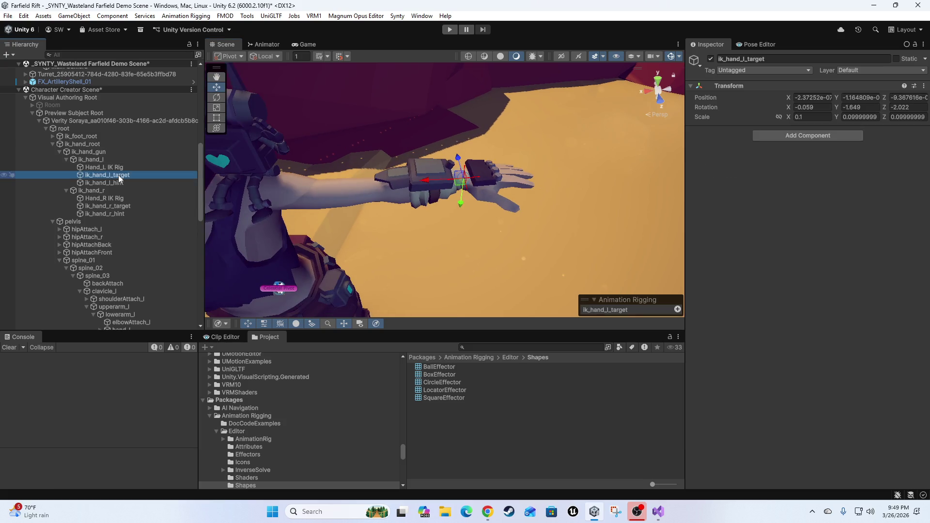
pyautogui.click(659, 322)
pyautogui.moveTo(439, 185)
pyautogui.mouseDown()
pyautogui.moveTo(480, 218)
pyautogui.moveTo(481, 104)
pyautogui.mouseUp()
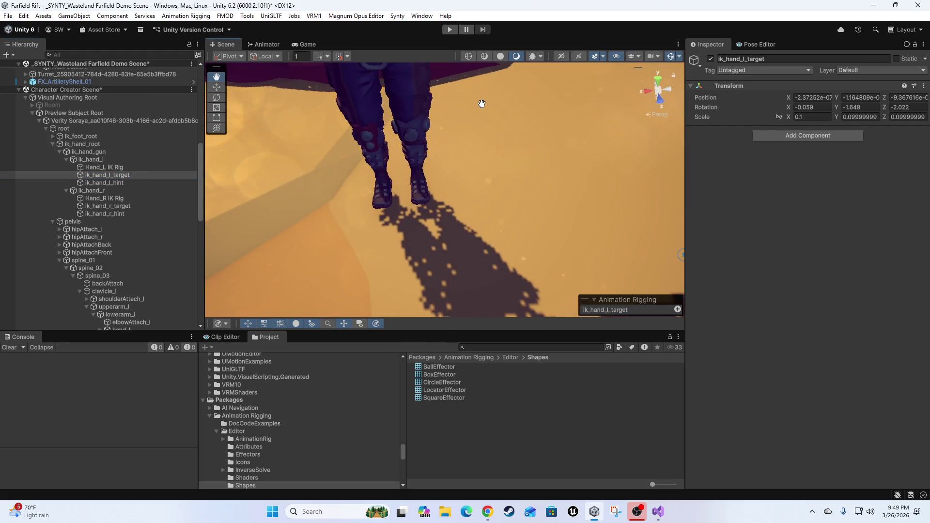
pyautogui.press('f')
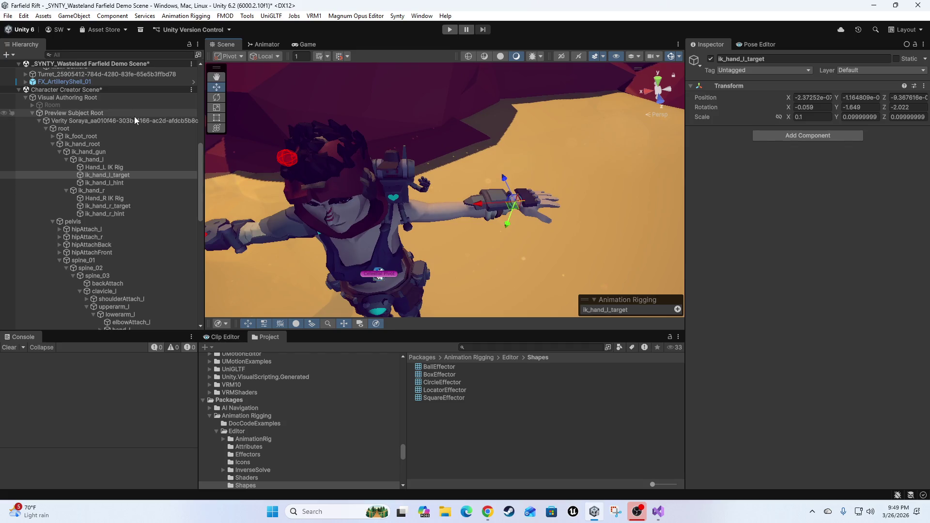
# Review ik_hand_l, ik_hand_root and Hand_L IK Rig, returning to ik_hand_l_target's effector colour
pyautogui.click(93, 159)
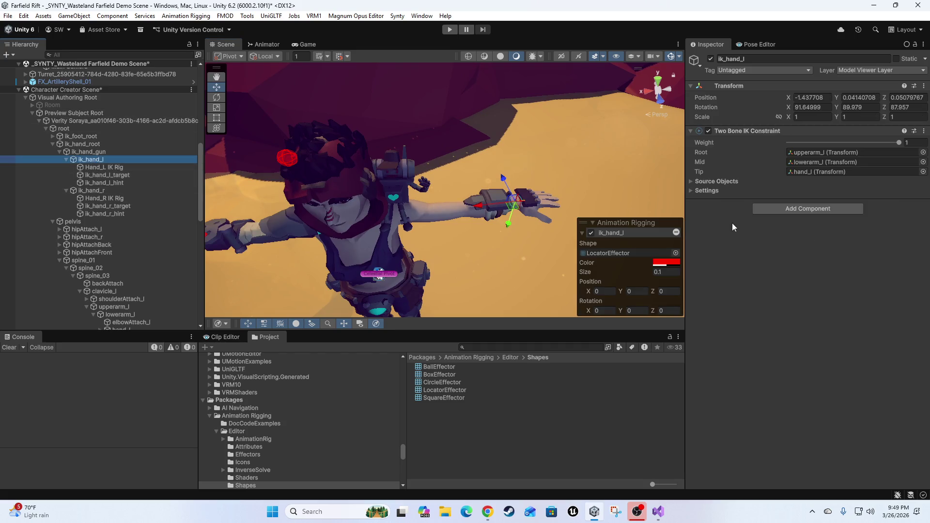
pyautogui.click(680, 235)
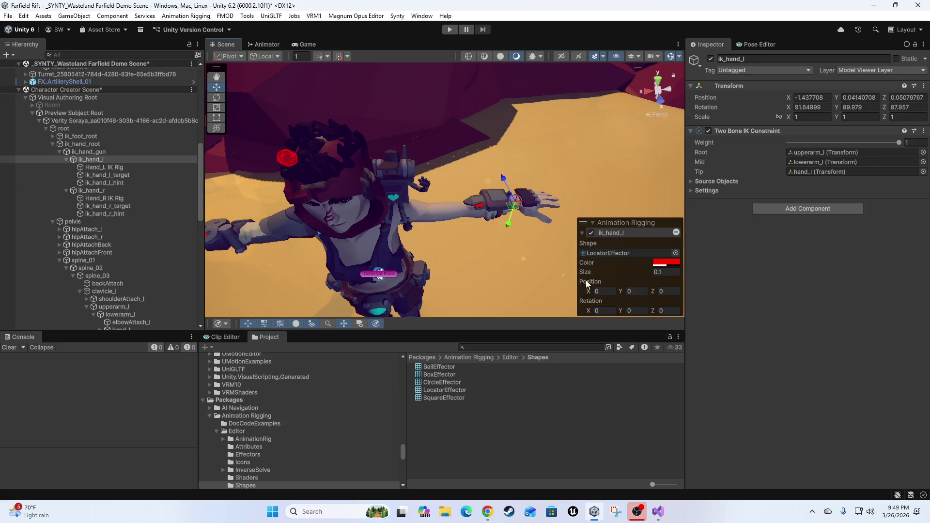
pyautogui.click(677, 236)
pyautogui.click(118, 145)
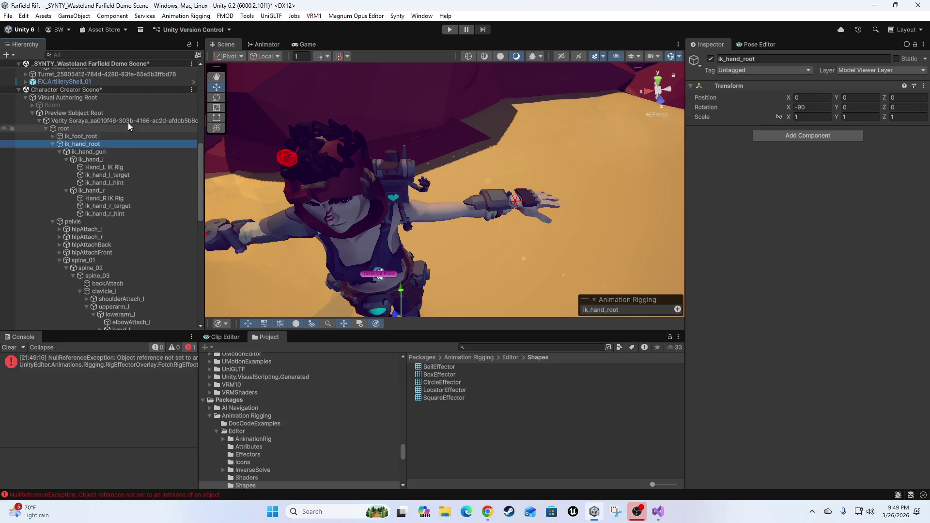
pyautogui.click(124, 167)
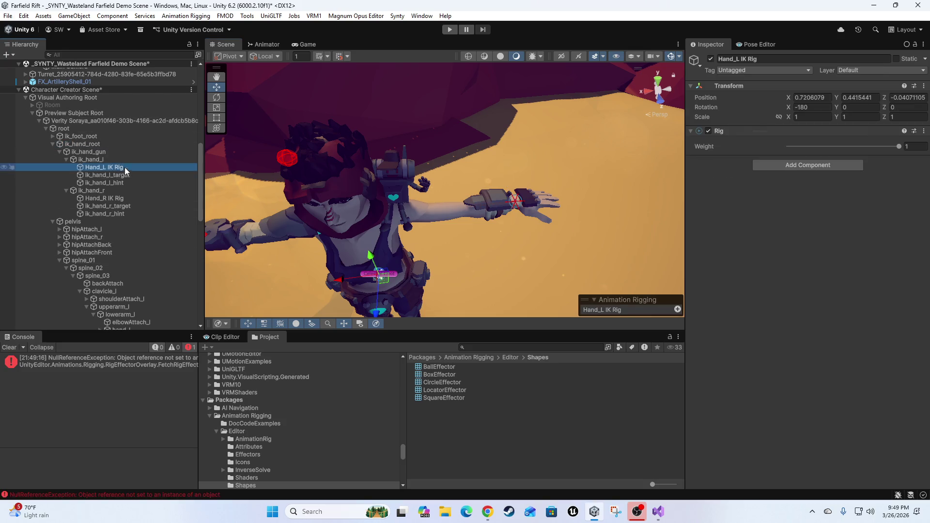
pyautogui.click(99, 176)
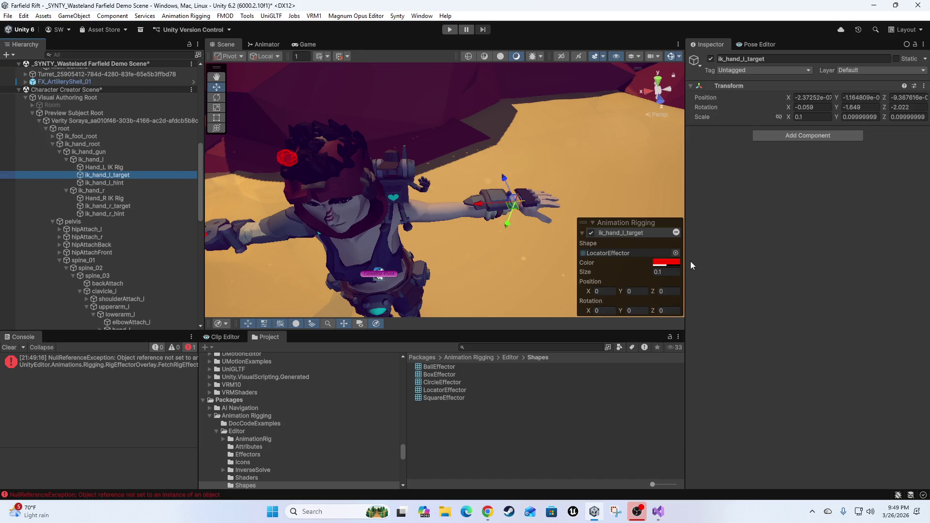
pyautogui.click(666, 262)
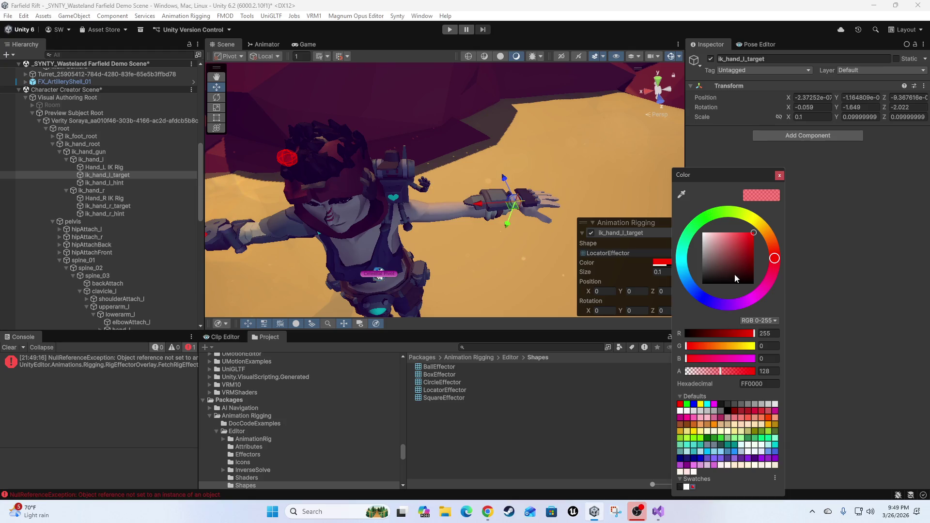
# Change the left target effector colour from red to blue, comparing with the right target
pyautogui.moveTo(697, 297); pyautogui.dragTo(702, 298)
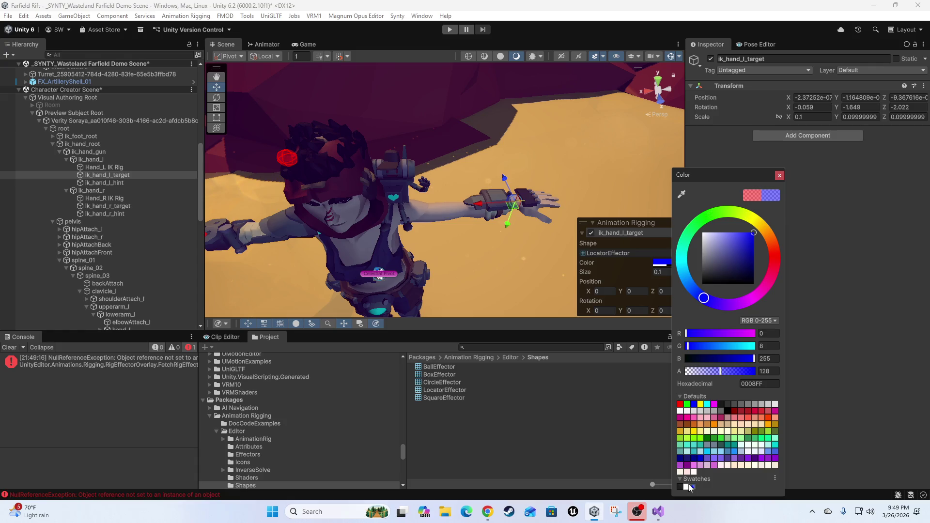
pyautogui.moveTo(485, 218); pyautogui.dragTo(416, 213)
pyautogui.click(339, 189)
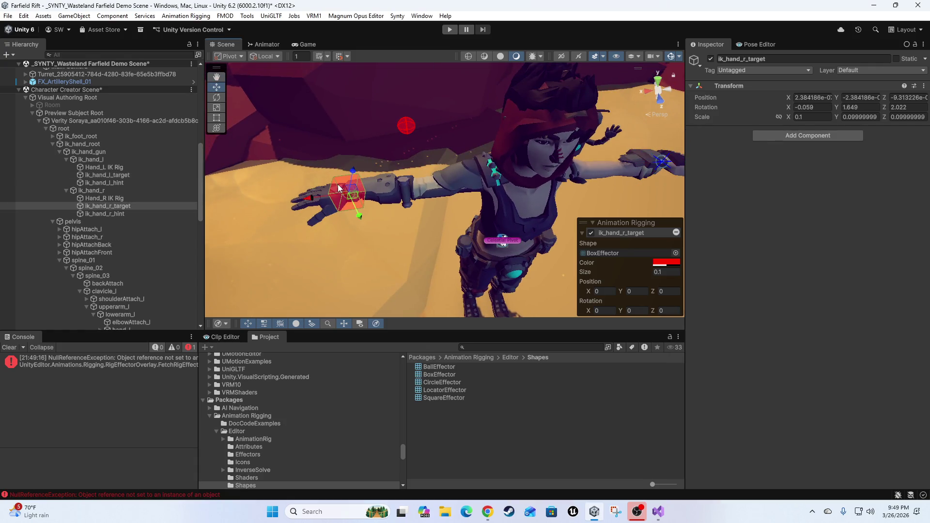
pyautogui.click(666, 263)
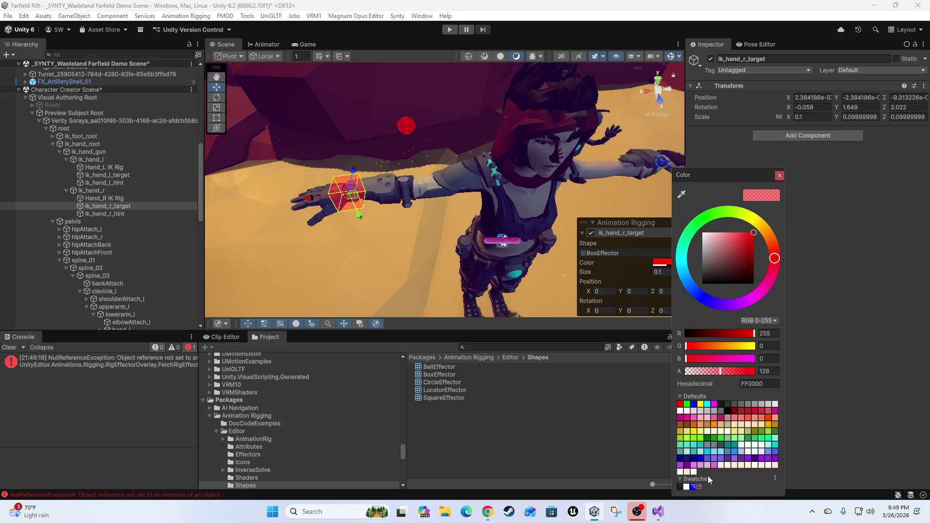
pyautogui.moveTo(536, 283)
pyautogui.mouseDown()
pyautogui.moveTo(446, 276)
pyautogui.moveTo(525, 202)
pyautogui.moveTo(485, 202)
pyautogui.mouseUp()
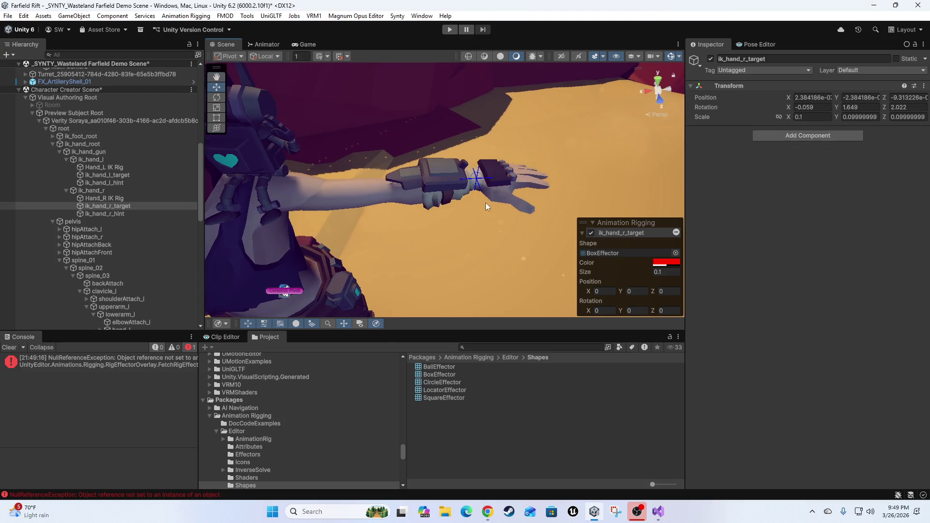
# Assign BoxEffector as ik_hand_l_target's effector shape
pyautogui.click(484, 178)
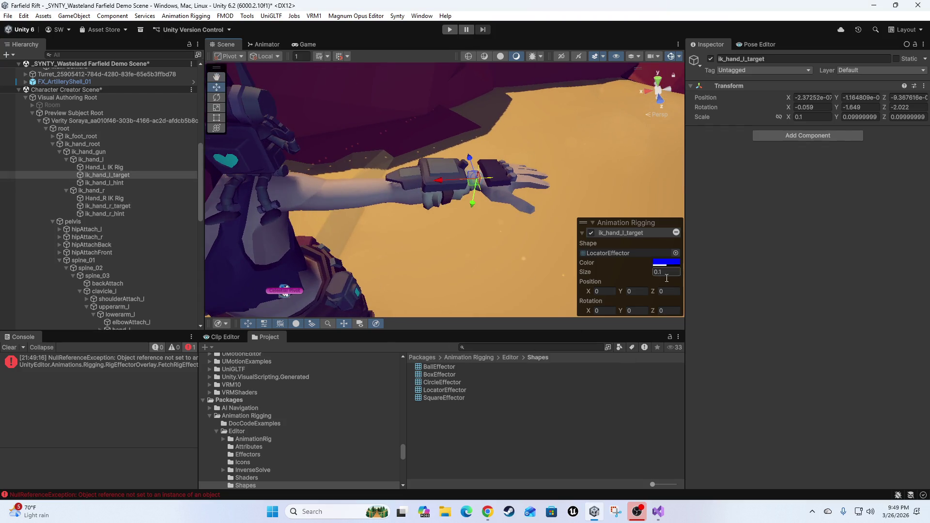
pyautogui.moveTo(426, 372); pyautogui.dragTo(609, 253)
pyautogui.scroll(-3, 408, 257)
pyautogui.moveTo(408, 257)
pyautogui.mouseDown()
pyautogui.moveTo(271, 274)
pyautogui.moveTo(262, 260)
pyautogui.moveTo(407, 217)
pyautogui.moveTo(368, 243)
pyautogui.mouseUp()
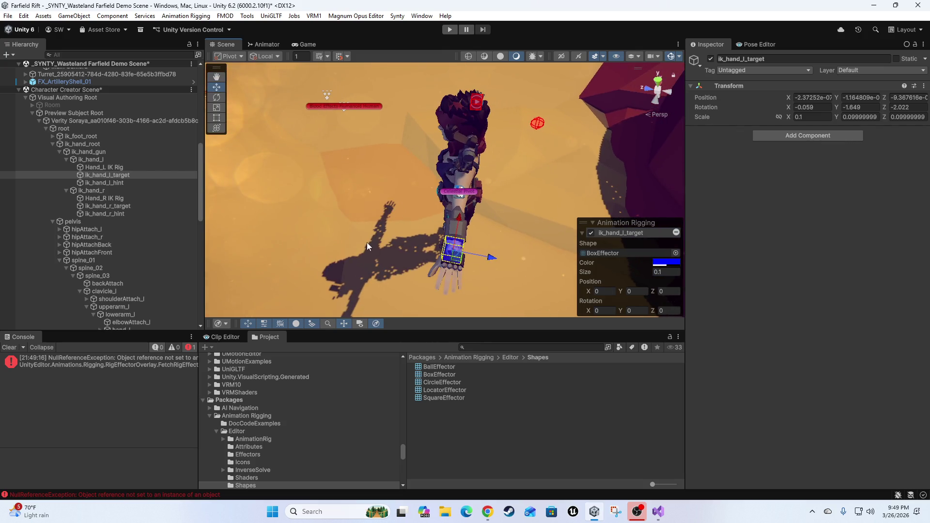
# Set ik_hand_l_hint's effector colour to blue 0007FF
pyautogui.click(96, 184)
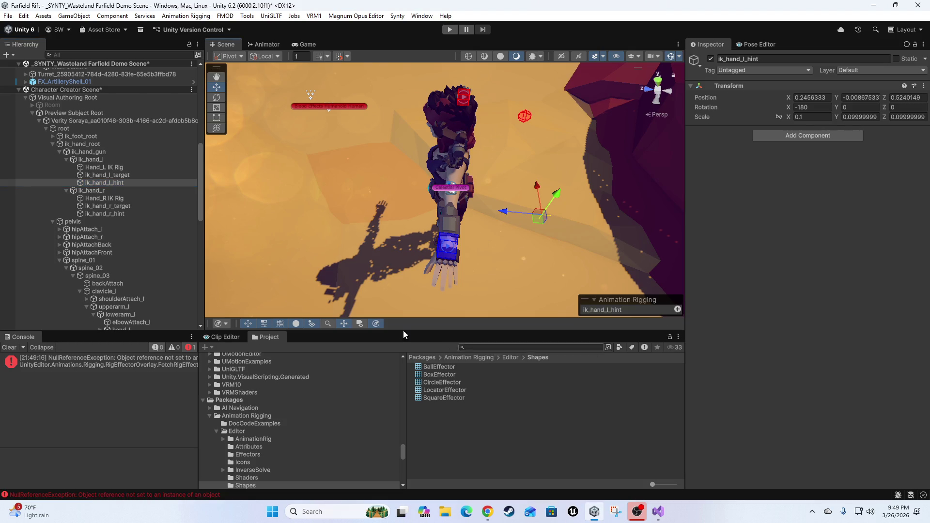
pyautogui.click(107, 174)
pyautogui.click(108, 183)
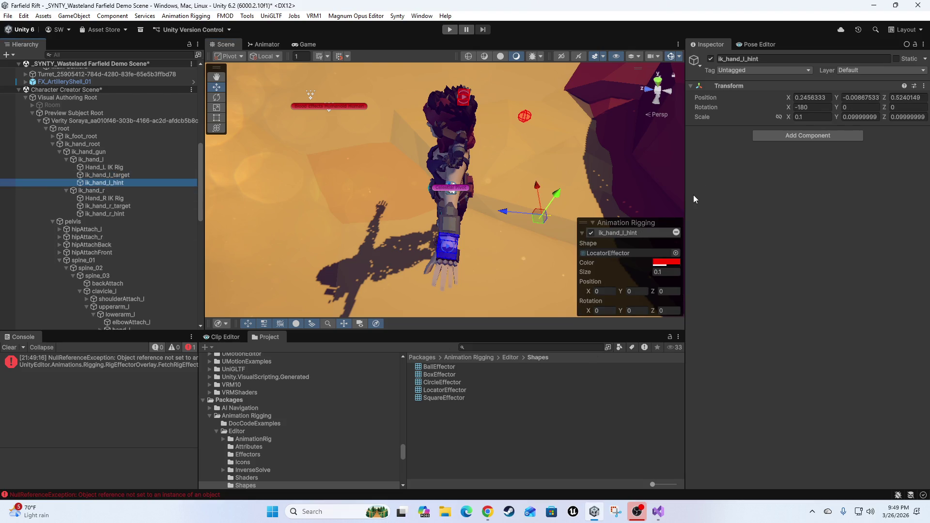
pyautogui.moveTo(532, 241); pyautogui.dragTo(663, 262)
pyautogui.click(666, 263)
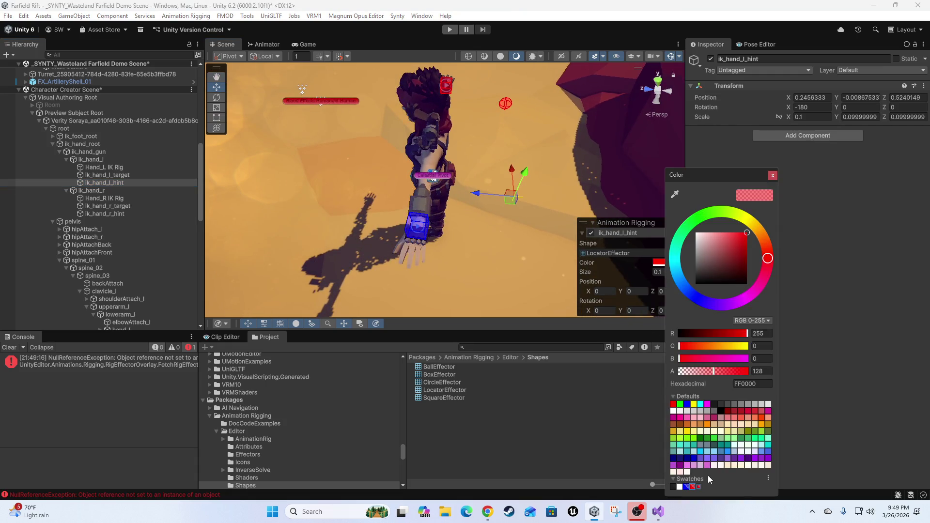
pyautogui.click(686, 488)
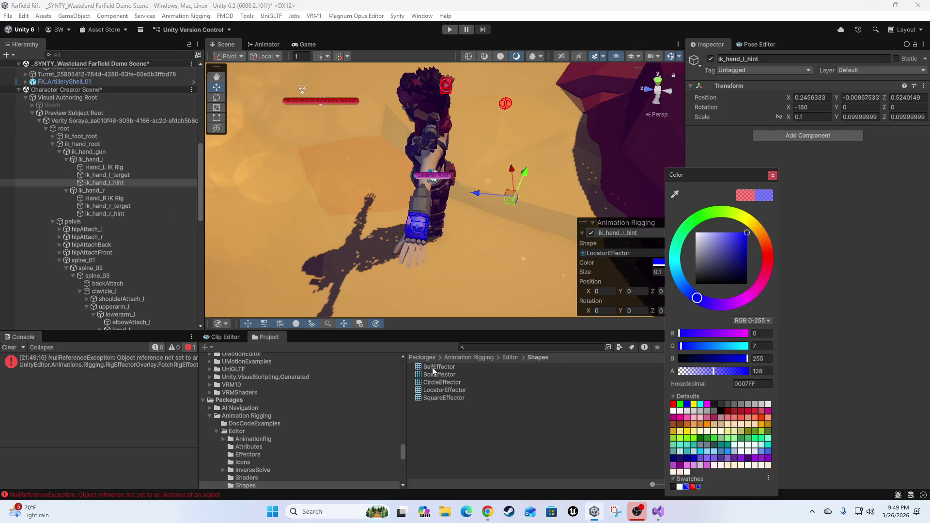
# Give the hint effector the BallEffector shape
pyautogui.moveTo(432, 367); pyautogui.dragTo(555, 318)
pyautogui.moveTo(626, 260); pyautogui.dragTo(623, 253)
pyautogui.moveTo(484, 204)
pyautogui.mouseDown()
pyautogui.moveTo(396, 203)
pyautogui.moveTo(468, 171)
pyautogui.moveTo(434, 181)
pyautogui.moveTo(350, 153)
pyautogui.moveTo(423, 201)
pyautogui.mouseUp()
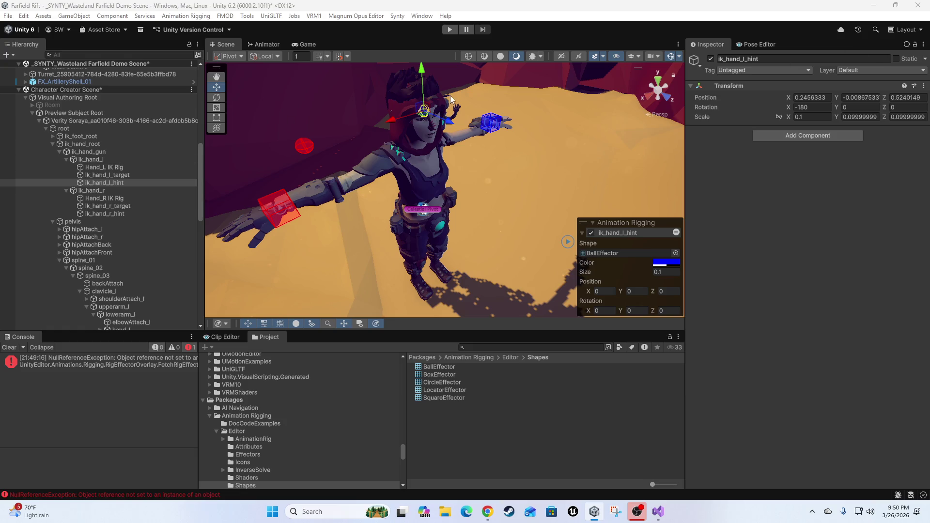
# Clear the Console errors and orbit to a front view of the character's red and blue effectors
pyautogui.click(9, 348)
pyautogui.moveTo(377, 200)
pyautogui.mouseDown()
pyautogui.moveTo(457, 222)
pyautogui.moveTo(481, 172)
pyautogui.moveTo(487, 177)
pyautogui.mouseUp()
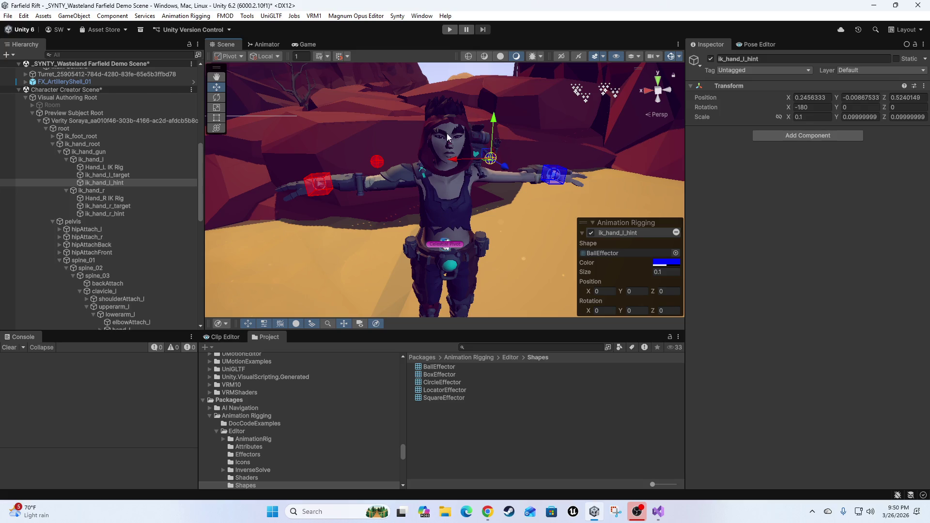
pyautogui.moveTo(522, 119)
pyautogui.mouseDown()
pyautogui.moveTo(297, 266)
pyautogui.moveTo(384, 241)
pyautogui.moveTo(465, 141)
pyautogui.moveTo(493, 228)
pyautogui.moveTo(475, 185)
pyautogui.moveTo(551, 130)
pyautogui.mouseUp()
pyautogui.moveTo(335, 155)
pyautogui.mouseDown()
pyautogui.moveTo(507, 212)
pyautogui.moveTo(405, 200)
pyautogui.moveTo(444, 200)
pyautogui.moveTo(368, 235)
pyautogui.moveTo(472, 225)
pyautogui.mouseUp()
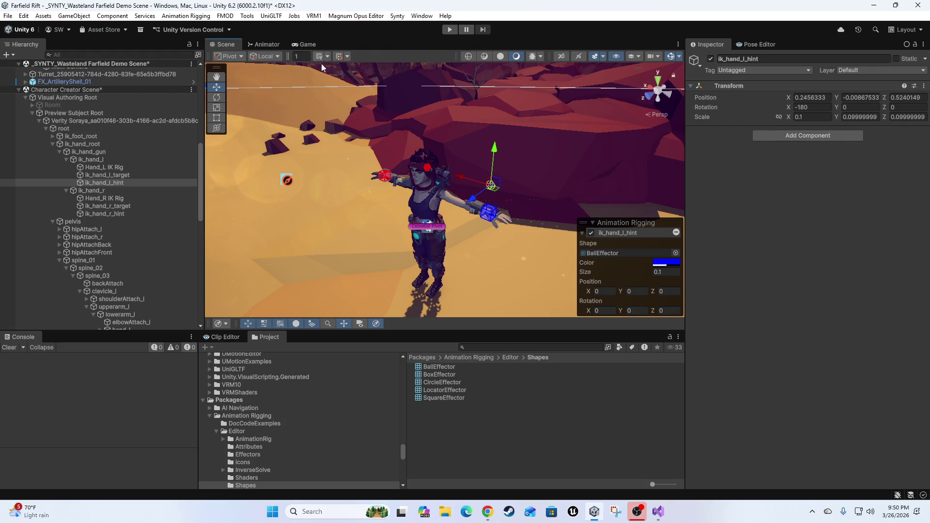
# Open the Animation window from Window > Animation and dock it beside the Project tab
pyautogui.click(419, 16)
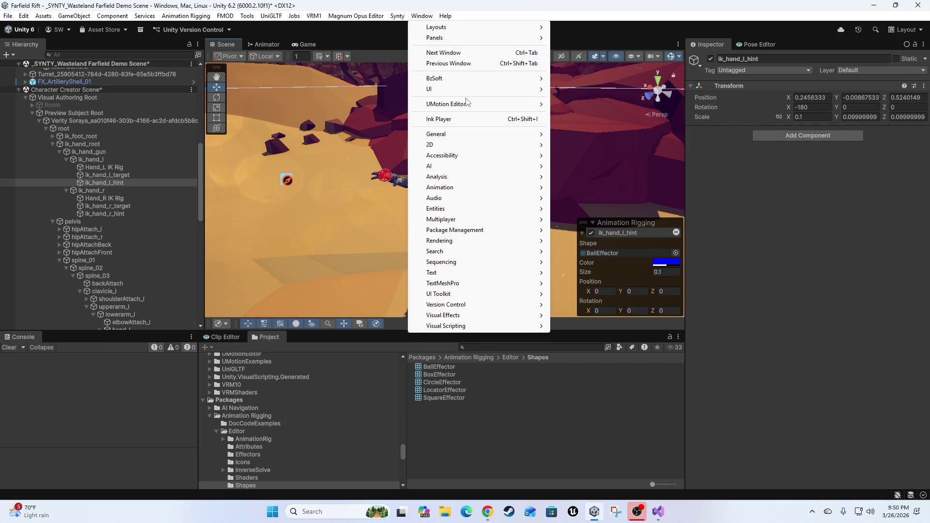
pyautogui.moveTo(484, 188)
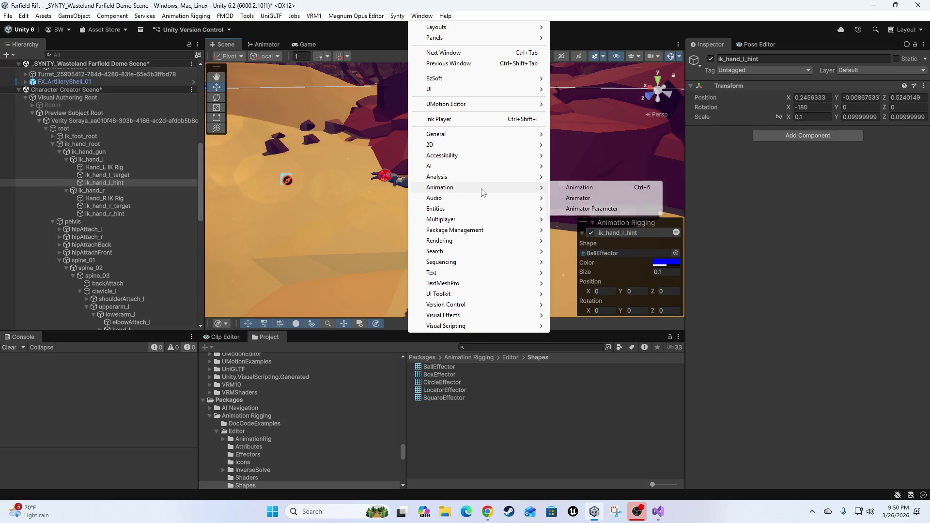
pyautogui.click(578, 187)
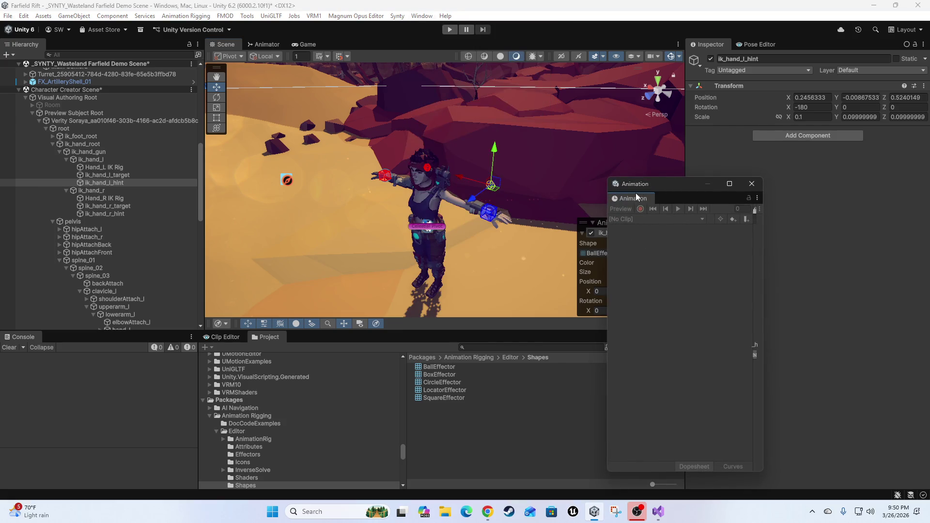
pyautogui.moveTo(633, 198); pyautogui.dragTo(336, 351)
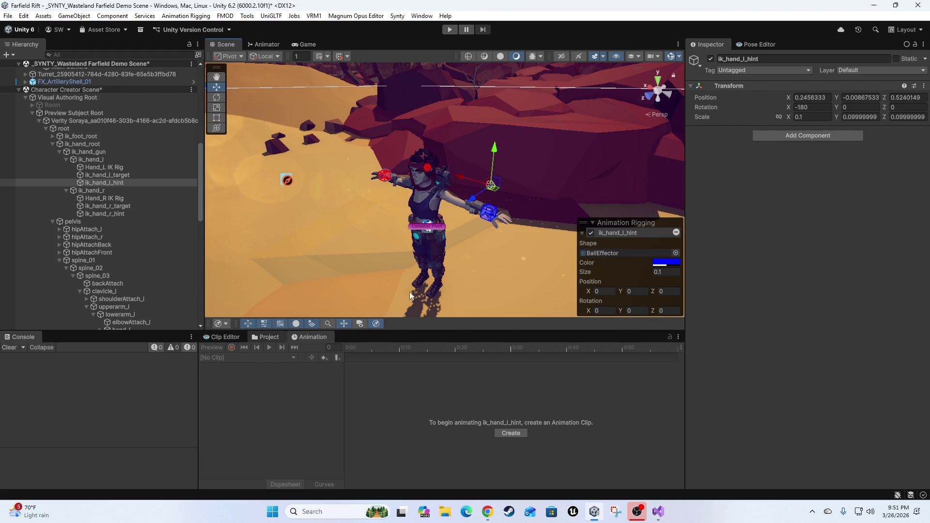
pyautogui.moveTo(429, 268)
pyautogui.mouseDown()
pyautogui.moveTo(392, 222)
pyautogui.moveTo(469, 243)
pyautogui.moveTo(406, 221)
pyautogui.moveTo(420, 232)
pyautogui.mouseUp()
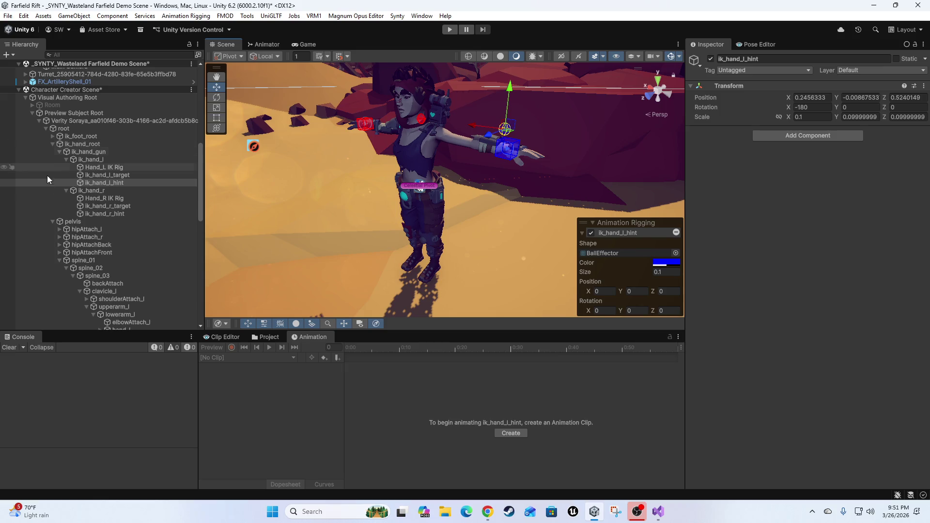
pyautogui.click(99, 122)
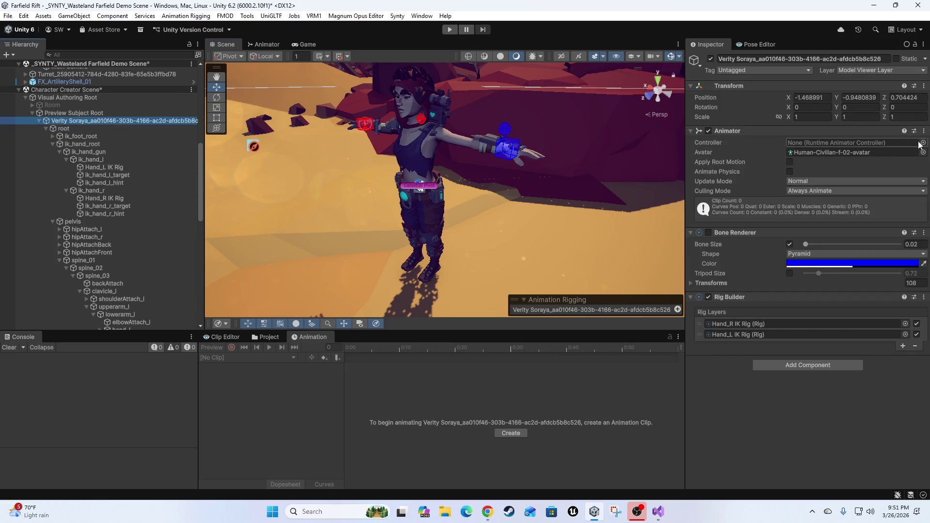
# Assign Basic Player Character Animator Controller to the character's Animator, searching 'sic'
pyautogui.click(924, 143)
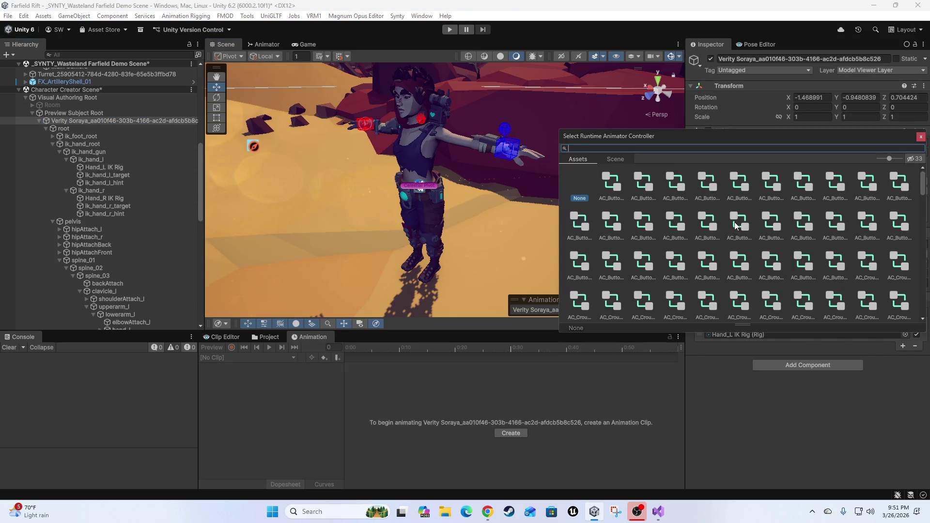
pyautogui.write('basic')
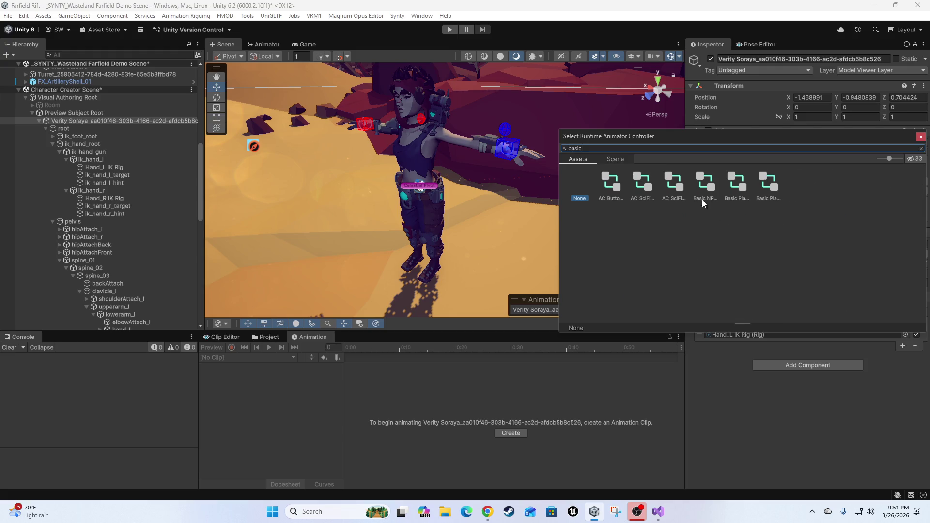
pyautogui.scroll(-3, 648, 191)
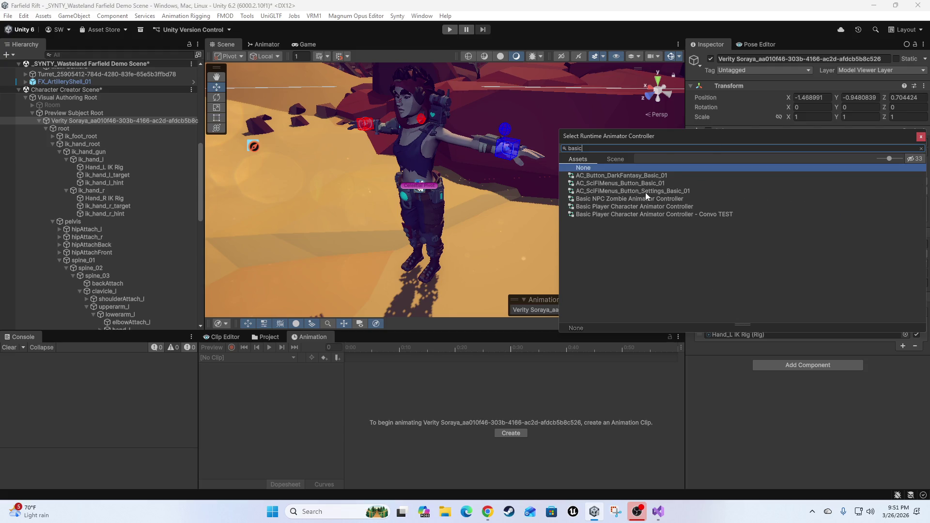
pyautogui.doubleClick(624, 206)
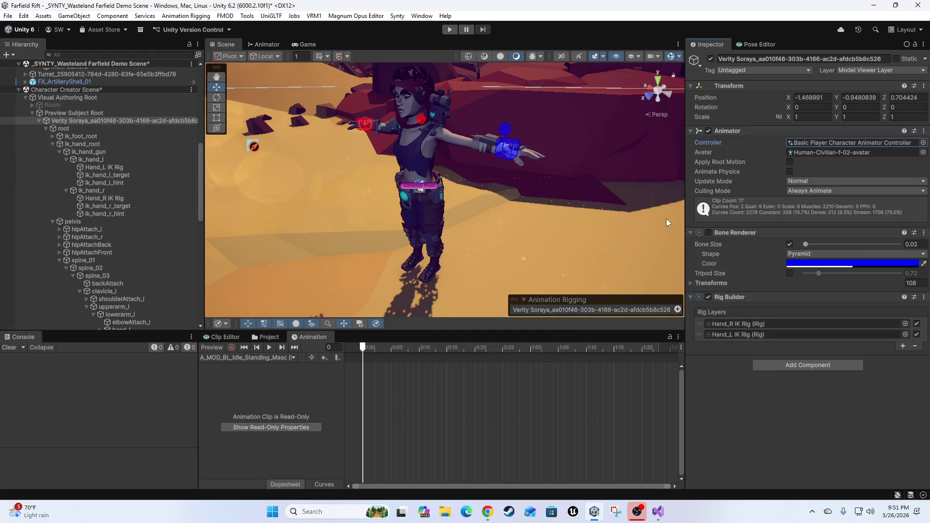
# Load the A_MOD_BL_Idle_Standing_Masc clip into the Animation timeline
pyautogui.click(225, 359)
pyautogui.click(309, 351)
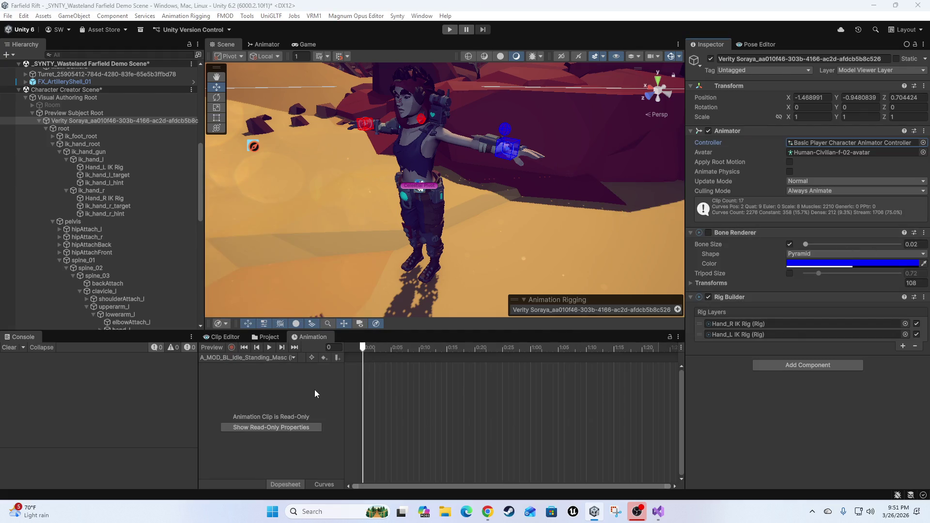
pyautogui.press('Escape')
pyautogui.click(274, 358)
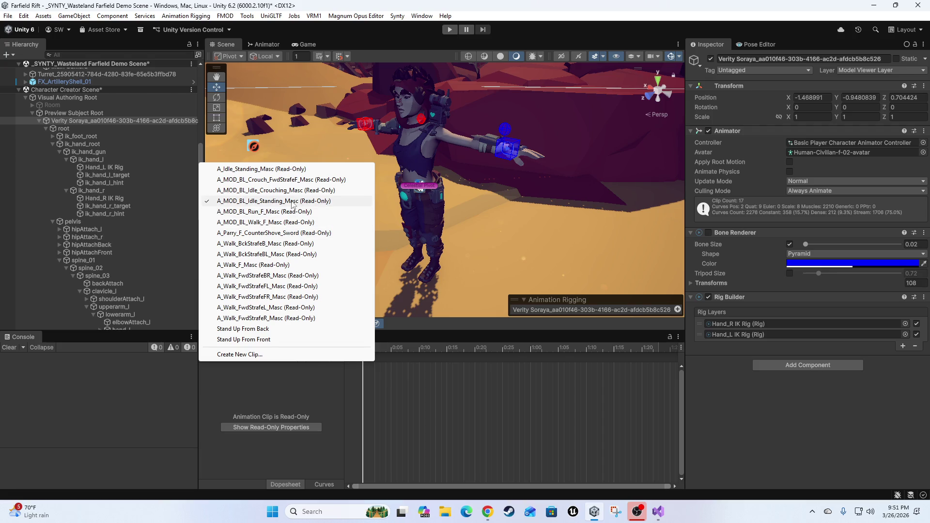
pyautogui.click(261, 201)
pyautogui.moveTo(290, 267)
pyautogui.mouseDown()
pyautogui.moveTo(473, 232)
pyautogui.moveTo(455, 208)
pyautogui.moveTo(524, 182)
pyautogui.moveTo(335, 367)
pyautogui.mouseUp()
# Play the idle clip preview, orbit around to watch the effectors, then switch preview off
pyautogui.click(271, 349)
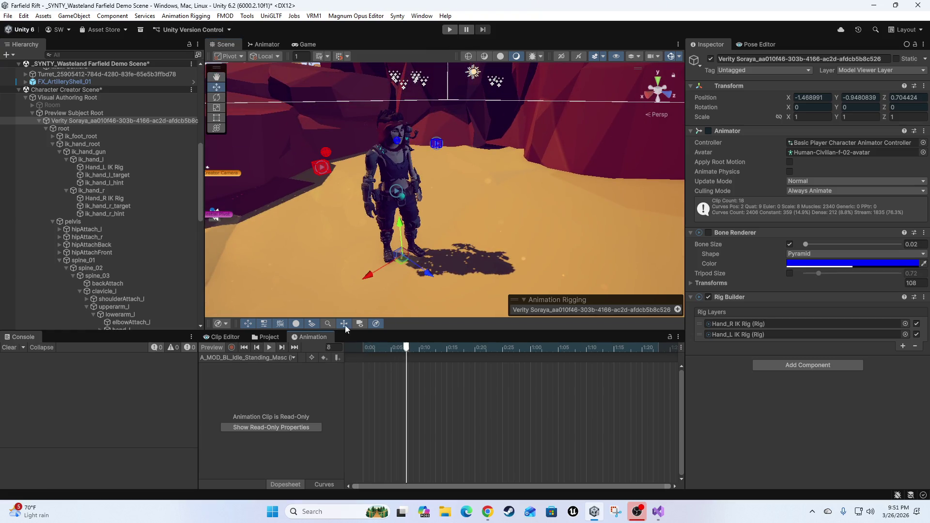
pyautogui.scroll(3, 390, 212)
pyautogui.moveTo(391, 211)
pyautogui.mouseDown()
pyautogui.moveTo(363, 208)
pyautogui.moveTo(339, 220)
pyautogui.moveTo(432, 217)
pyautogui.moveTo(359, 231)
pyautogui.mouseUp()
pyautogui.moveTo(442, 198); pyautogui.dragTo(424, 194)
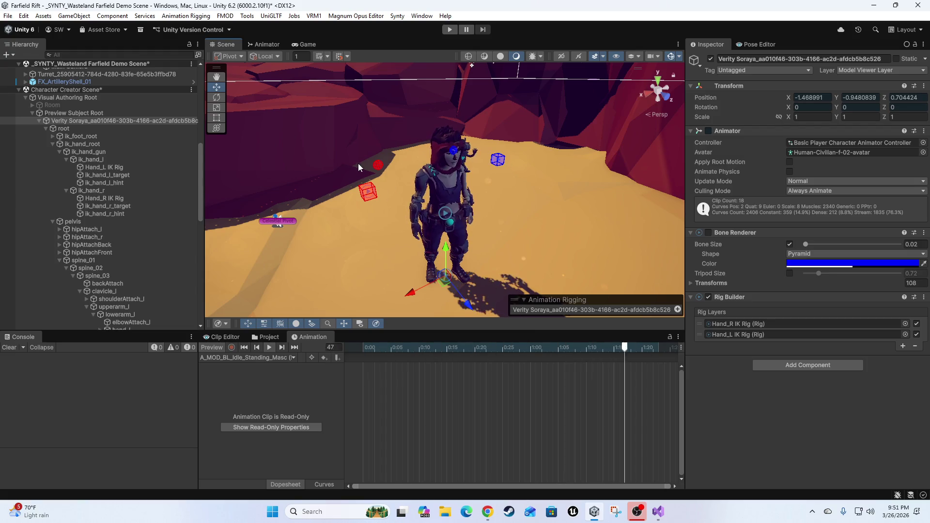
pyautogui.moveTo(456, 207)
pyautogui.mouseDown()
pyautogui.moveTo(337, 215)
pyautogui.moveTo(349, 210)
pyautogui.mouseUp()
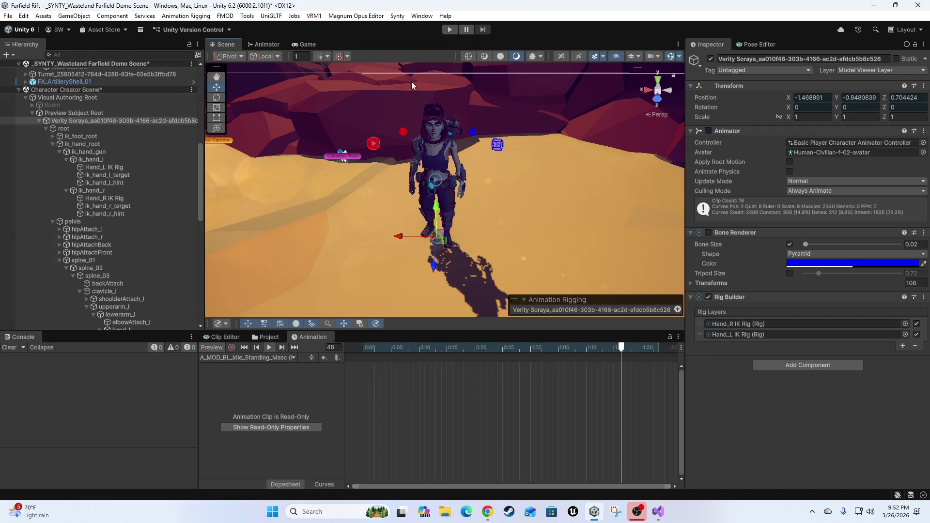
pyautogui.click(216, 346)
# Frame the character and orbit to a more overhead view
pyautogui.press('f')
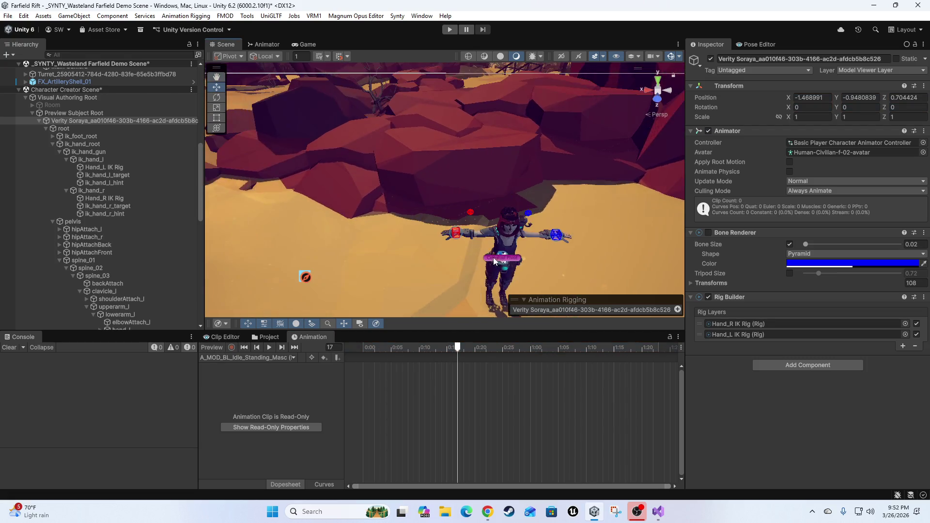
pyautogui.moveTo(408, 274)
pyautogui.mouseDown()
pyautogui.moveTo(435, 243)
pyautogui.moveTo(417, 214)
pyautogui.moveTo(391, 226)
pyautogui.moveTo(463, 222)
pyautogui.moveTo(436, 208)
pyautogui.moveTo(444, 215)
pyautogui.moveTo(320, 236)
pyautogui.moveTo(329, 238)
pyautogui.mouseUp()
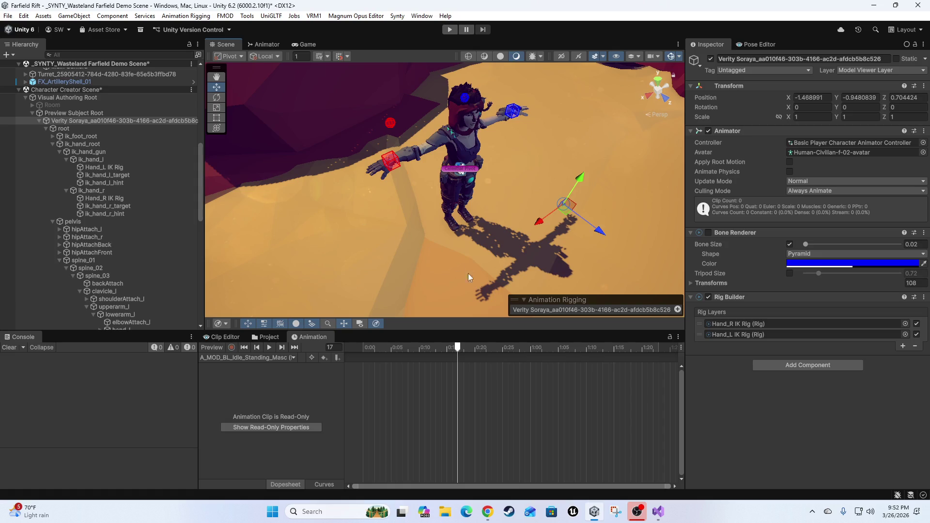
pyautogui.click(262, 339)
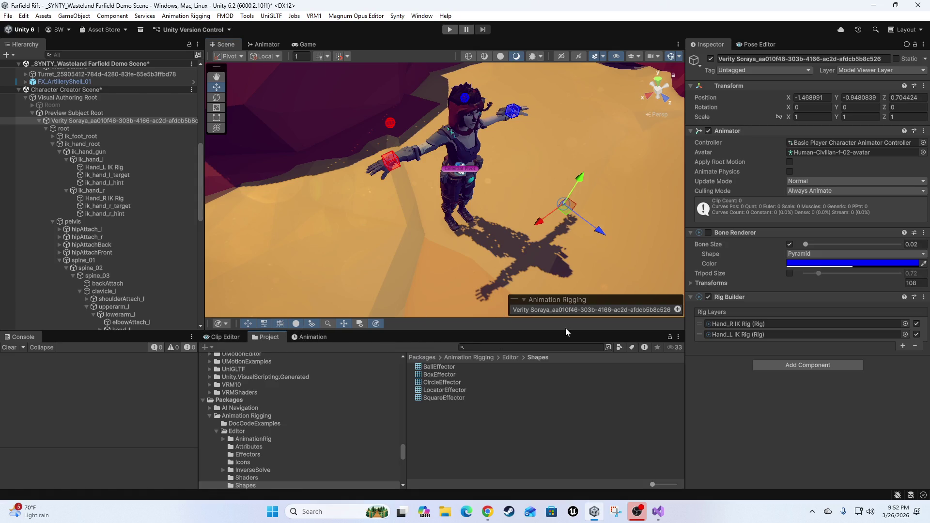
# Open the UMotion Clip Editor, scrub Clip1 to frame 24, and dock it beside Animation
pyautogui.click(225, 336)
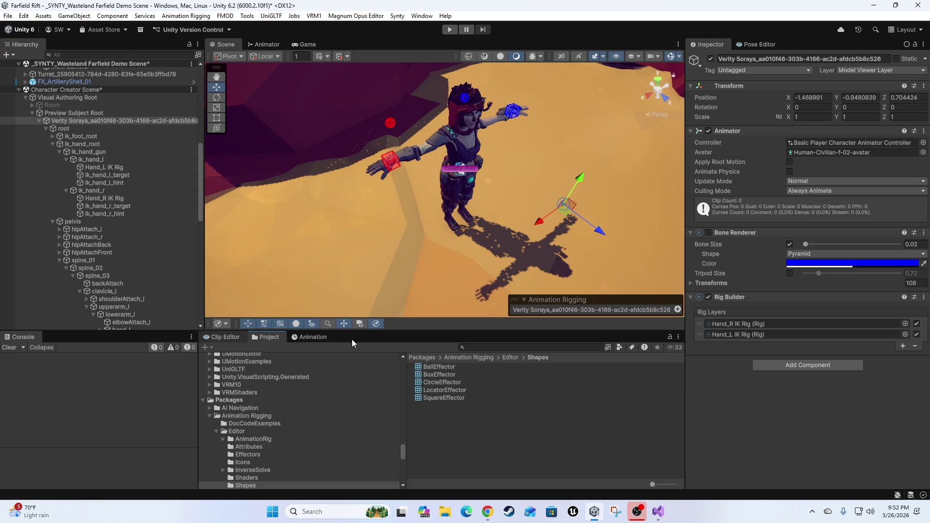
pyautogui.moveTo(257, 262); pyautogui.dragTo(608, 316)
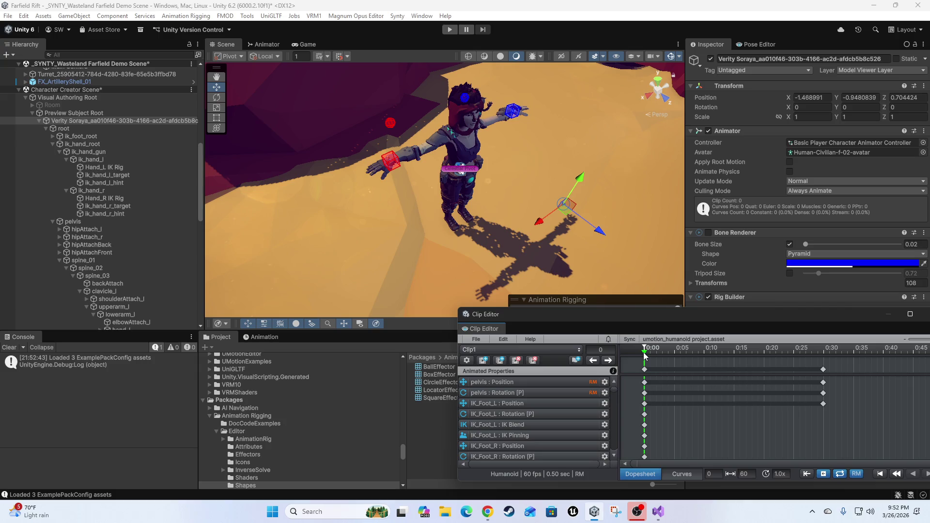
pyautogui.moveTo(644, 356)
pyautogui.mouseDown()
pyautogui.moveTo(780, 372)
pyautogui.moveTo(624, 364)
pyautogui.mouseUp()
pyautogui.moveTo(542, 313)
pyautogui.mouseDown()
pyautogui.moveTo(644, 366)
pyautogui.moveTo(666, 363)
pyautogui.mouseUp()
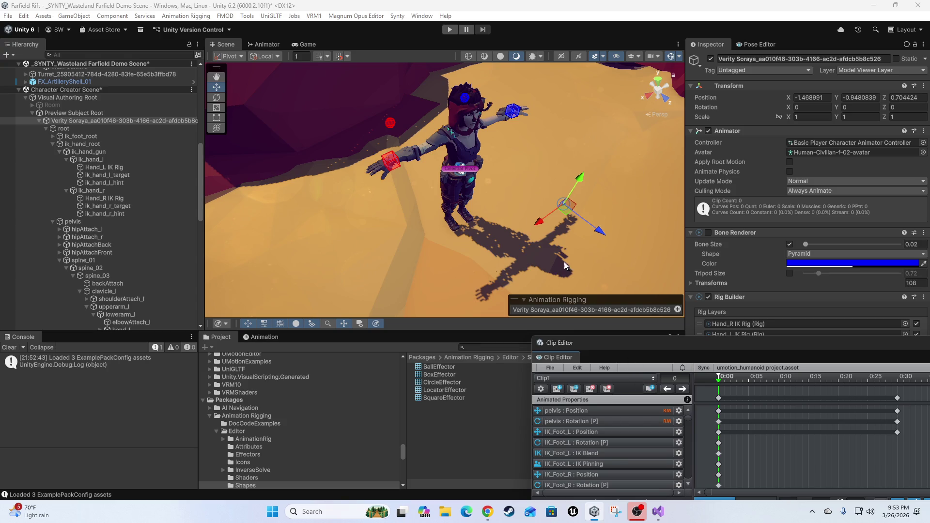
pyautogui.moveTo(548, 357)
pyautogui.mouseDown()
pyautogui.moveTo(440, 337)
pyautogui.moveTo(252, 338)
pyautogui.mouseUp()
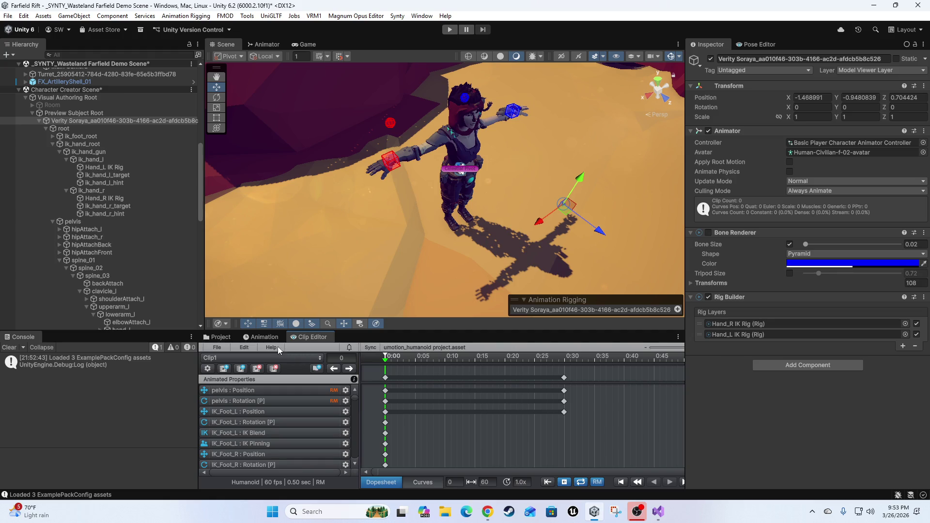
pyautogui.click(265, 338)
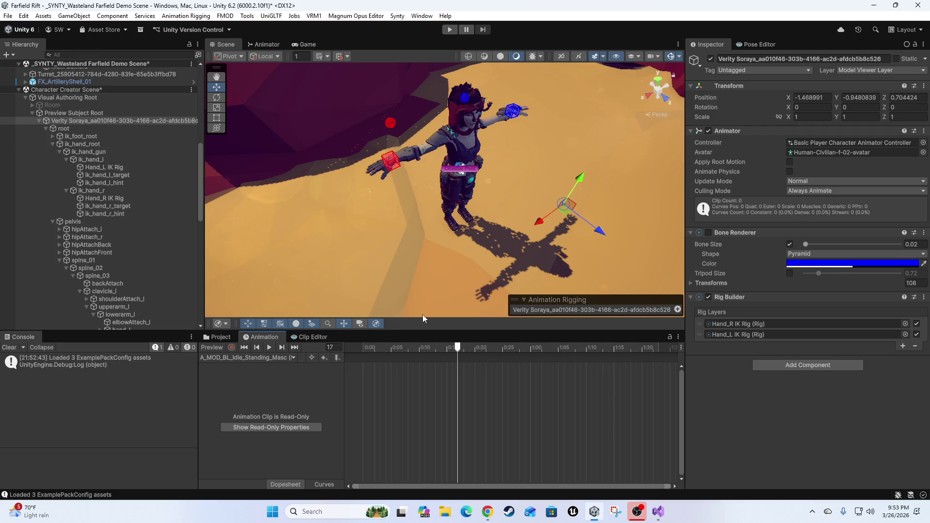
# Keep A_MOD_BL_Idle_Standing_Masc as the clip and scrub its timeline to preview the pose
pyautogui.click(295, 358)
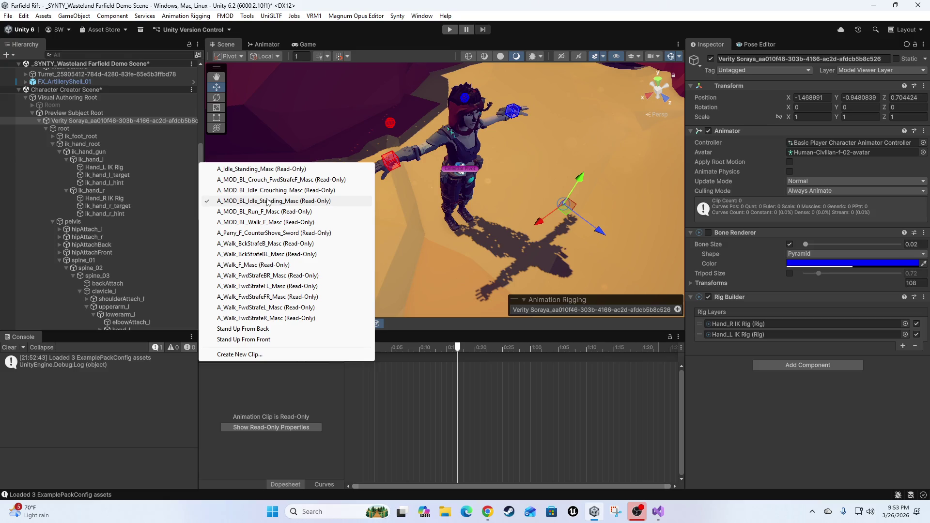
pyautogui.click(269, 443)
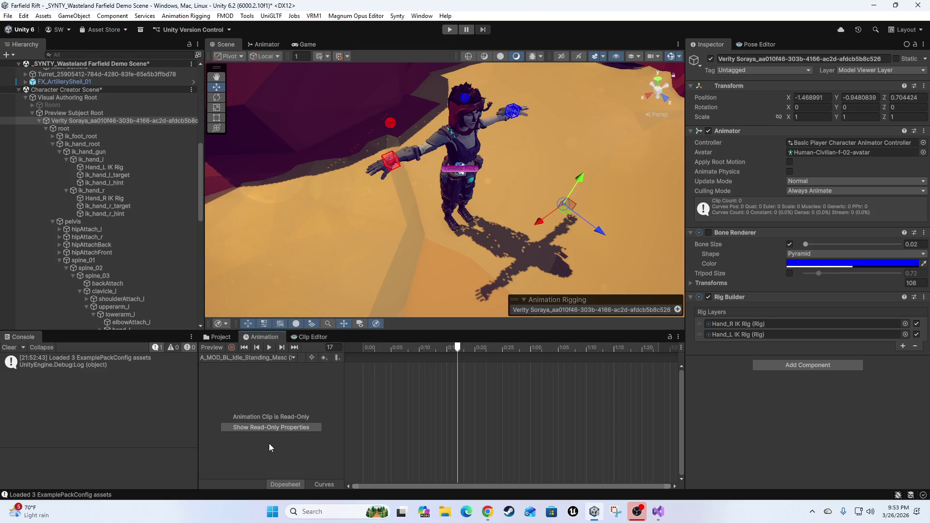
pyautogui.moveTo(452, 349)
pyautogui.mouseDown()
pyautogui.moveTo(369, 349)
pyautogui.moveTo(574, 349)
pyautogui.mouseUp()
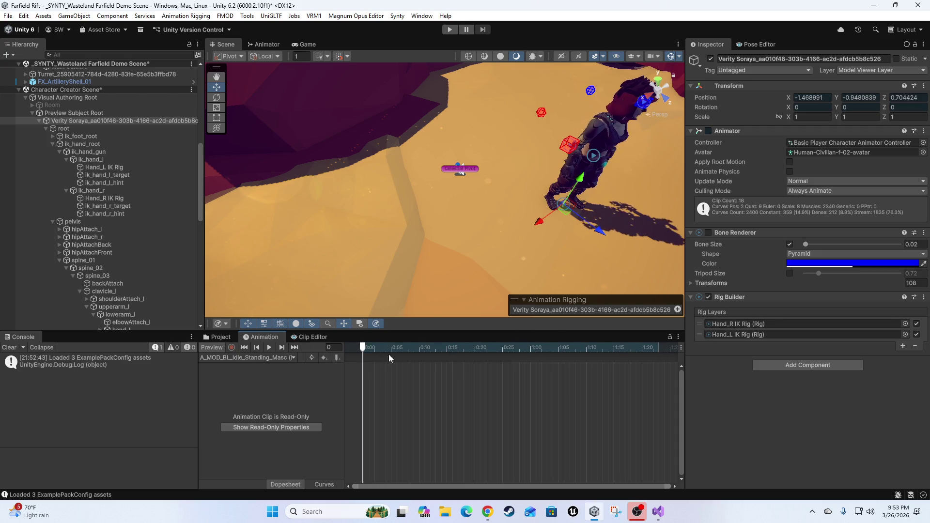
pyautogui.click(581, 390)
# Turn off the idle preview, frame the T-posed character, and bring up the clip list
pyautogui.click(212, 348)
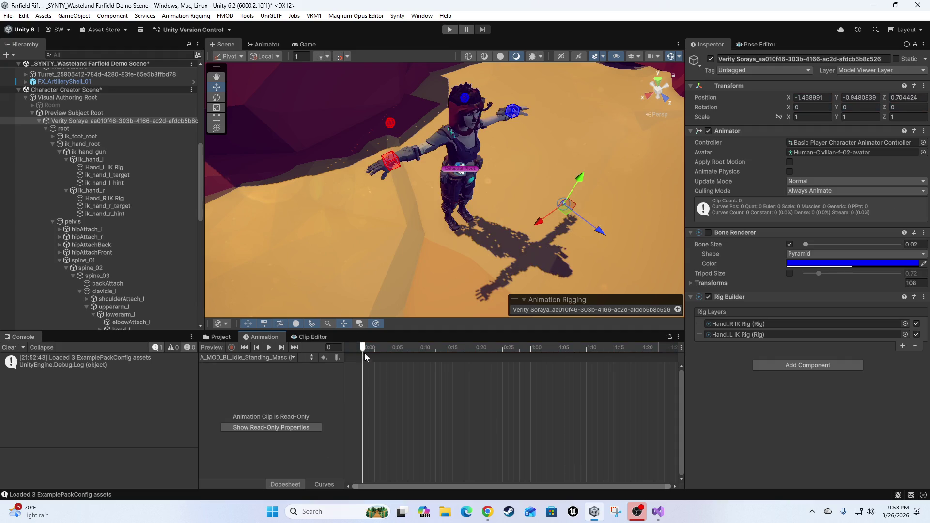
pyautogui.moveTo(520, 155); pyautogui.dragTo(458, 174)
pyautogui.press('w')
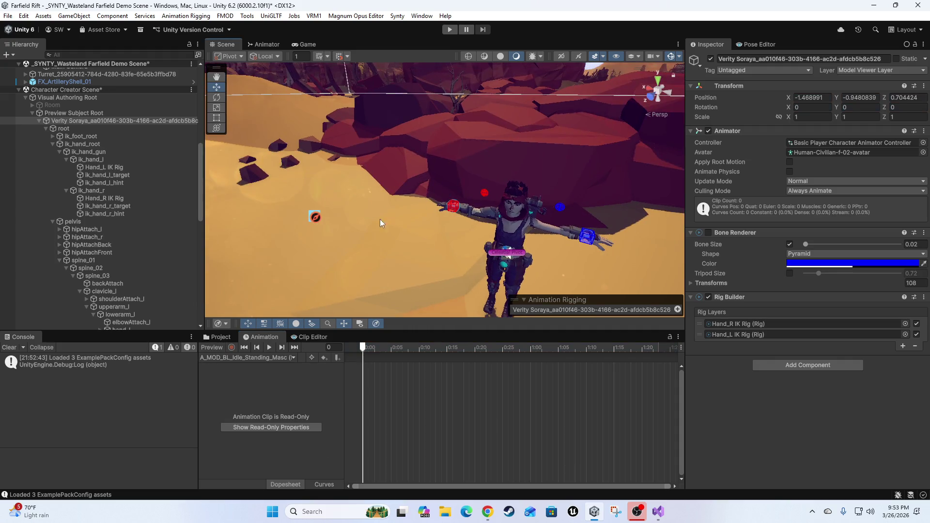
pyautogui.press('f')
pyautogui.moveTo(417, 249)
pyautogui.mouseDown()
pyautogui.moveTo(331, 233)
pyautogui.moveTo(458, 211)
pyautogui.mouseUp()
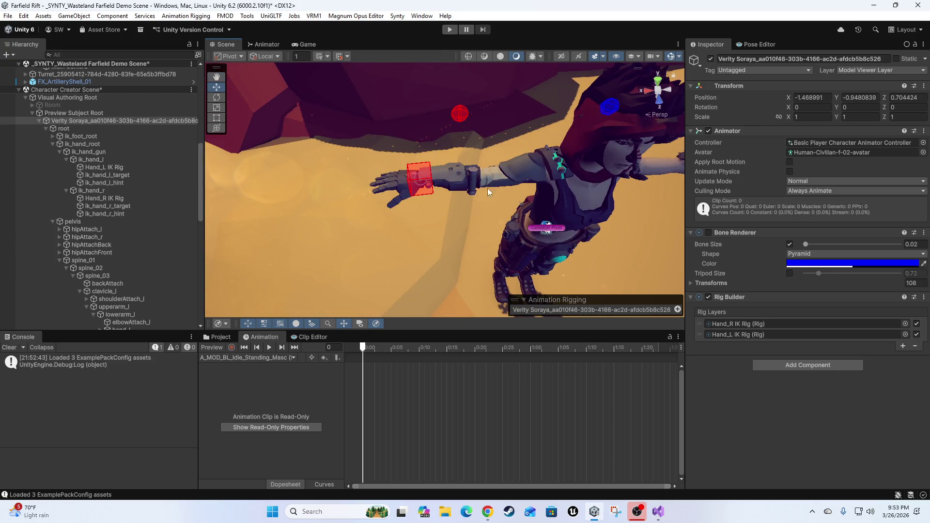
pyautogui.press('f')
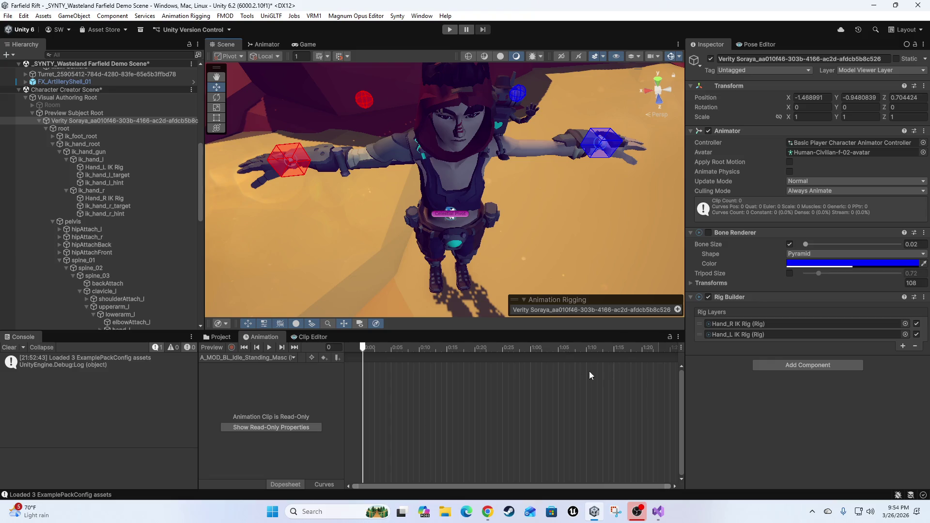
pyautogui.click(256, 358)
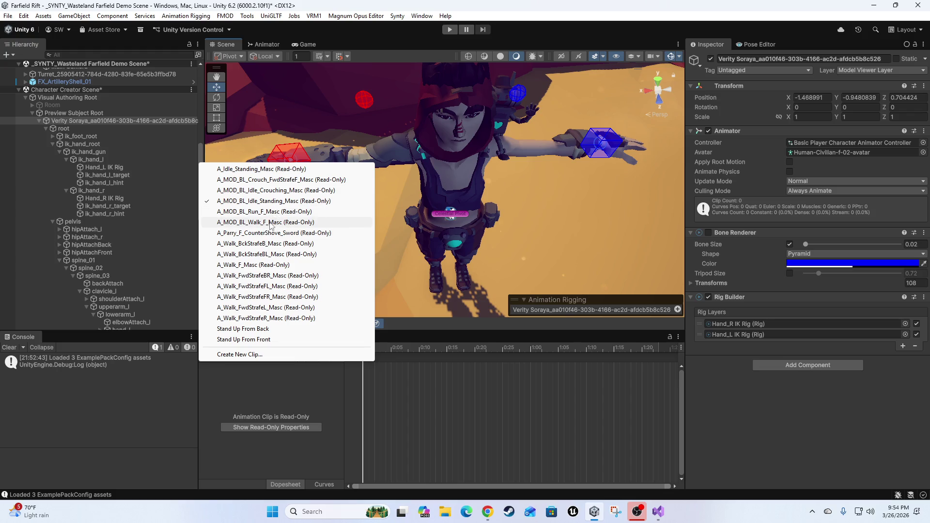
# Load the A_MOD_BL_Walk_F_Masc clip and preview its walking pose on the character
pyautogui.click(276, 223)
pyautogui.click(213, 348)
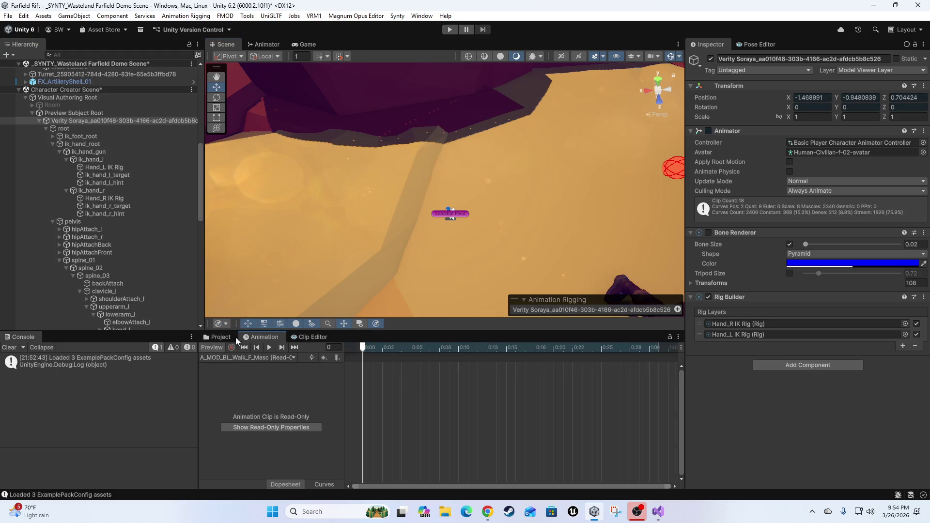
pyautogui.moveTo(478, 231)
pyautogui.mouseDown()
pyautogui.moveTo(431, 240)
pyautogui.moveTo(474, 184)
pyautogui.moveTo(496, 190)
pyautogui.moveTo(351, 289)
pyautogui.mouseUp()
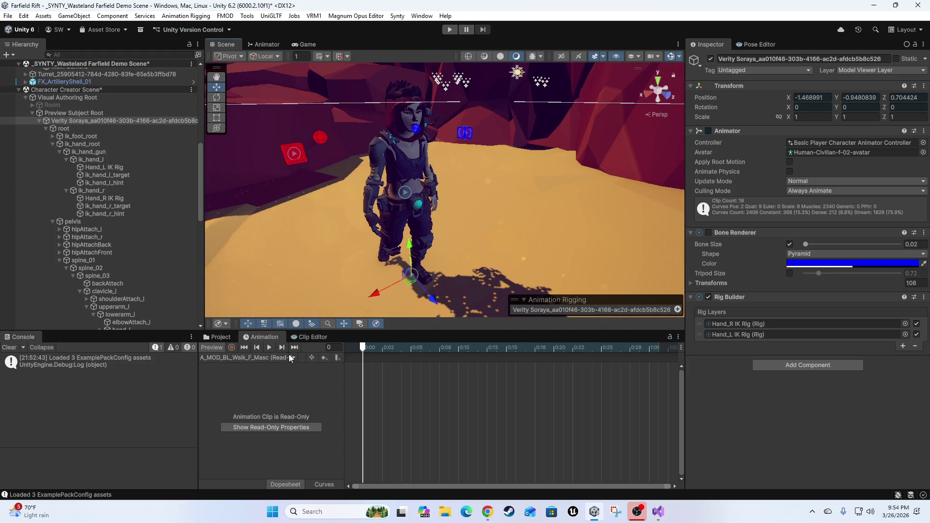
# Play the walk cycle, rewind it to frame 0, and select ik_hand_l
pyautogui.click(269, 347)
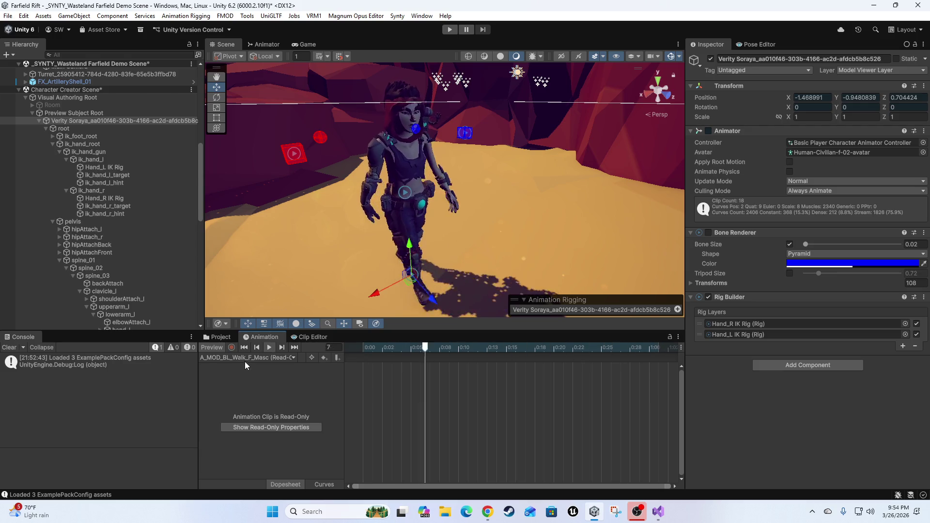
pyautogui.moveTo(417, 271)
pyautogui.mouseDown()
pyautogui.moveTo(475, 170)
pyautogui.moveTo(539, 200)
pyautogui.mouseUp()
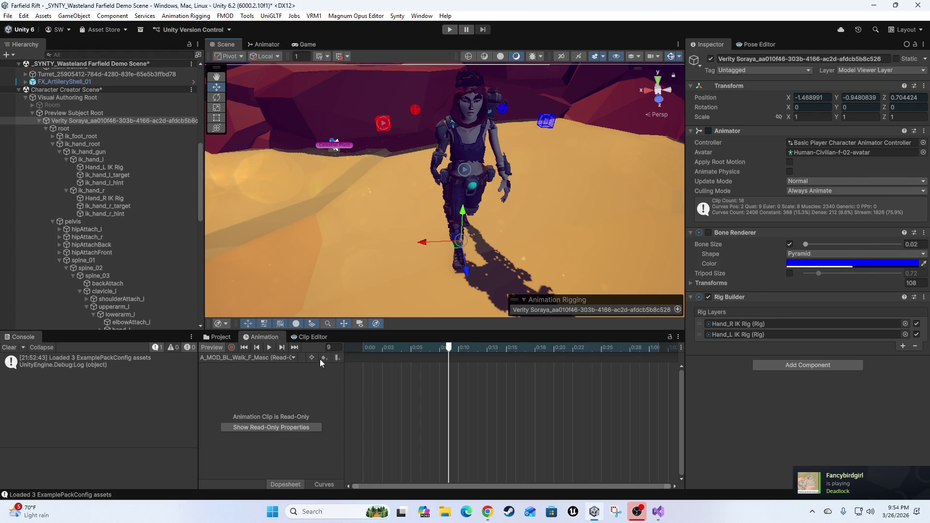
pyautogui.moveTo(449, 347); pyautogui.dragTo(301, 363)
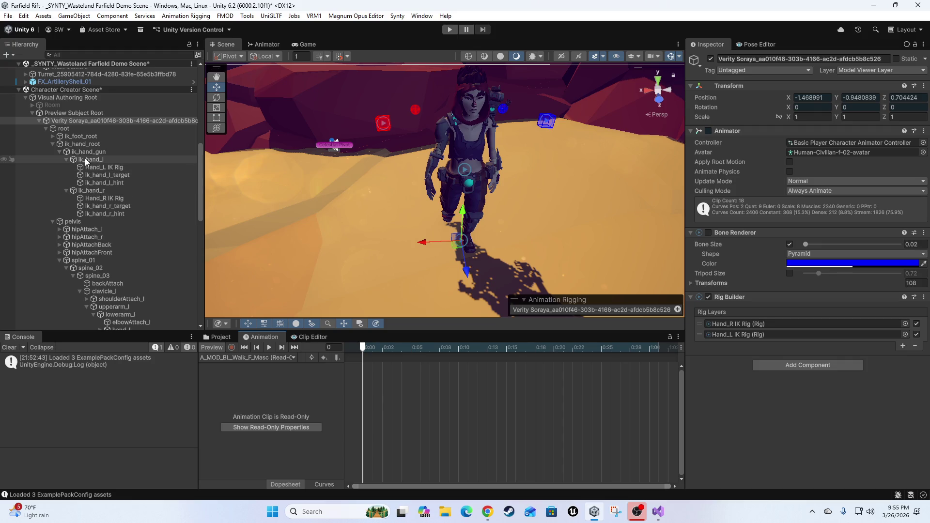
pyautogui.click(103, 158)
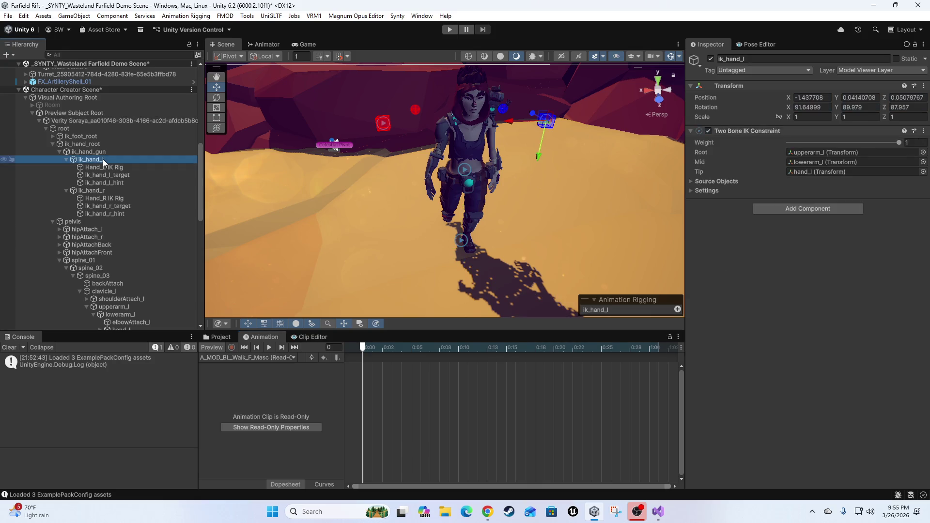
# Frame the Hand_L IK Rig and drag its Rig Weight to test it, ending at 1
pyautogui.moveTo(540, 117); pyautogui.dragTo(541, 161)
pyautogui.scroll(3, 433, 167)
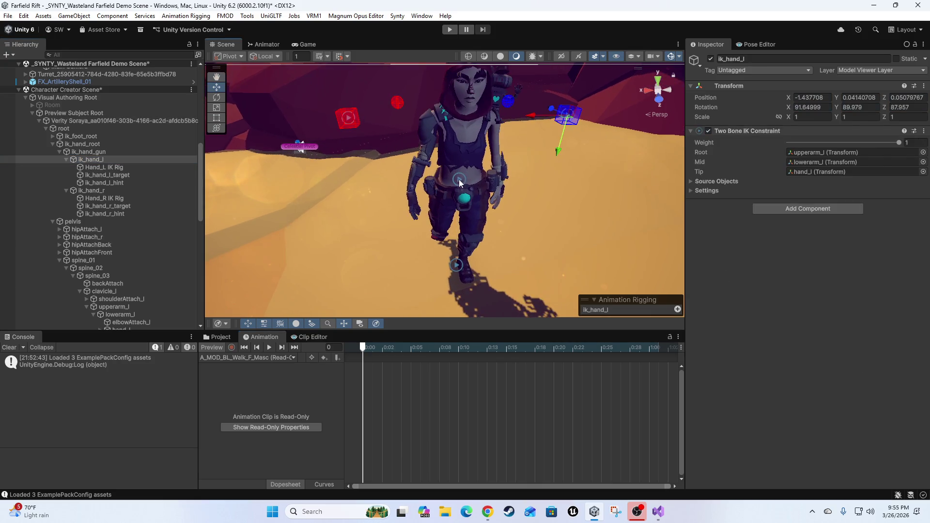
pyautogui.click(385, 149)
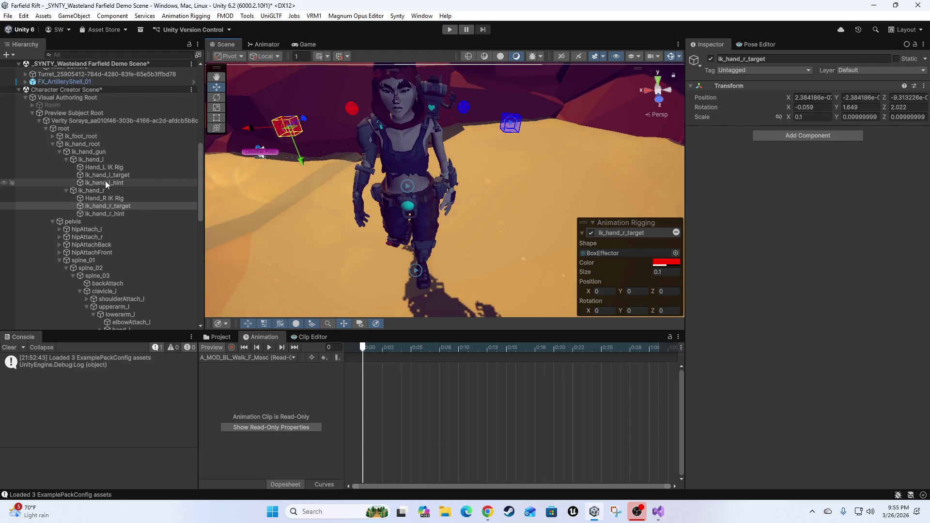
pyautogui.click(99, 168)
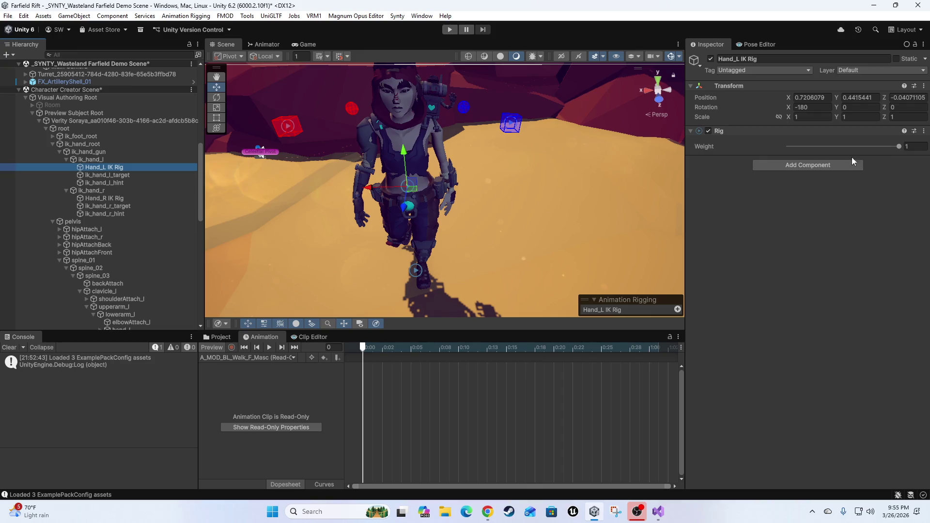
pyautogui.press('f')
pyautogui.moveTo(899, 147)
pyautogui.mouseDown()
pyautogui.moveTo(805, 156)
pyautogui.moveTo(894, 146)
pyautogui.mouseUp()
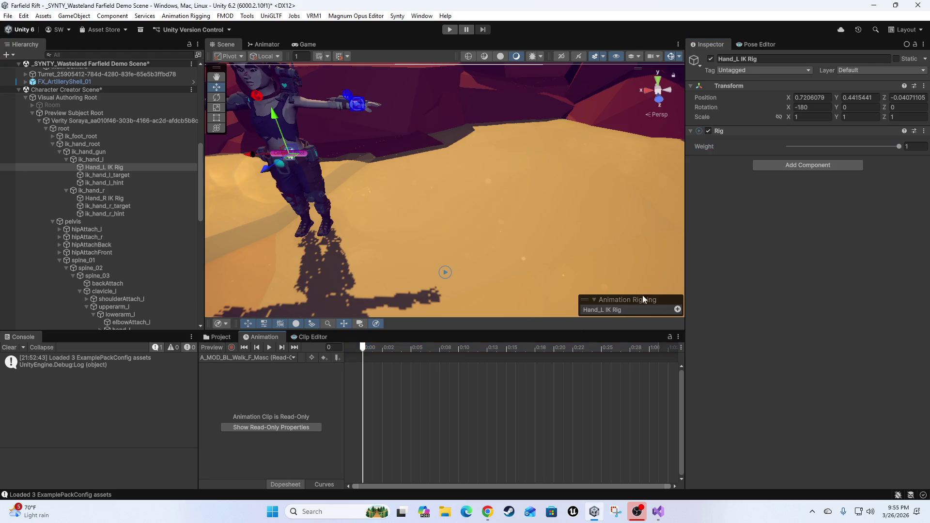
pyautogui.press('f')
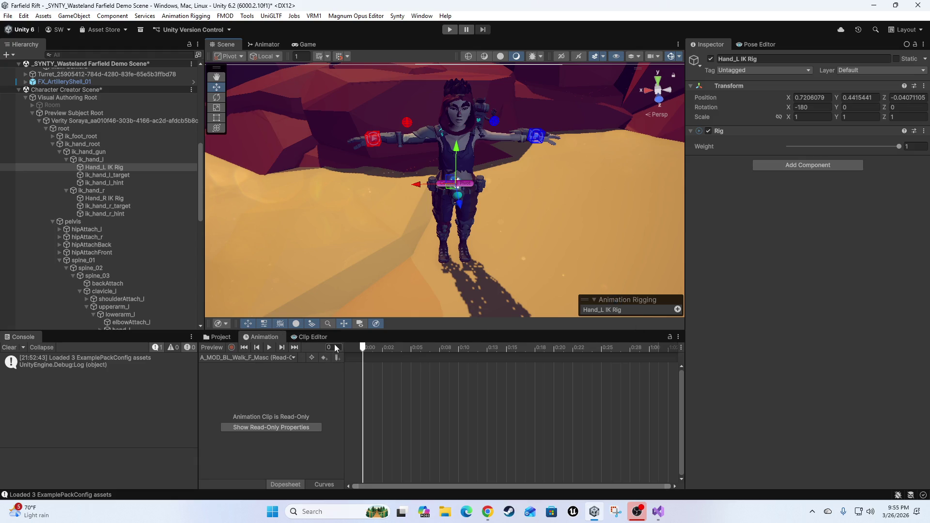
# Start Create New Clip… from the clip list, then cancel it, keeping A_MOD_BL_Idle_Standing_Masc loaded
pyautogui.click(280, 359)
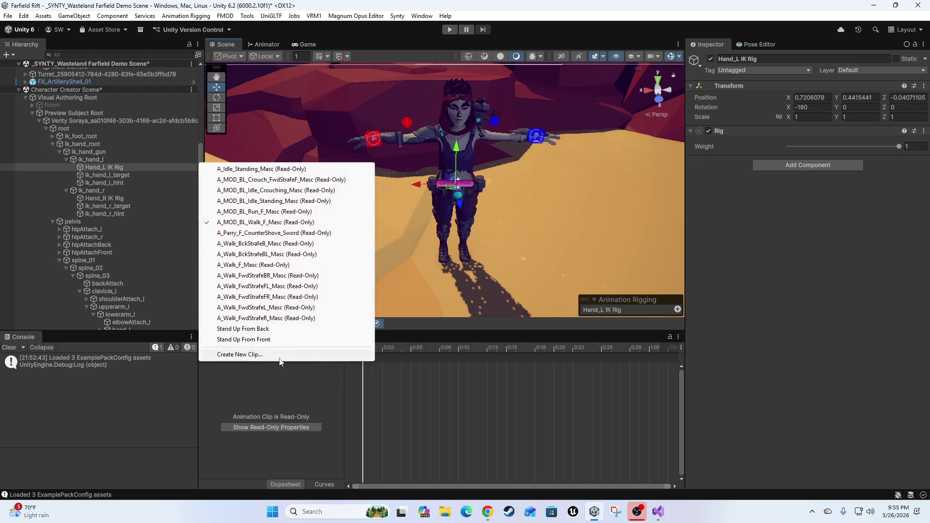
pyautogui.click(239, 356)
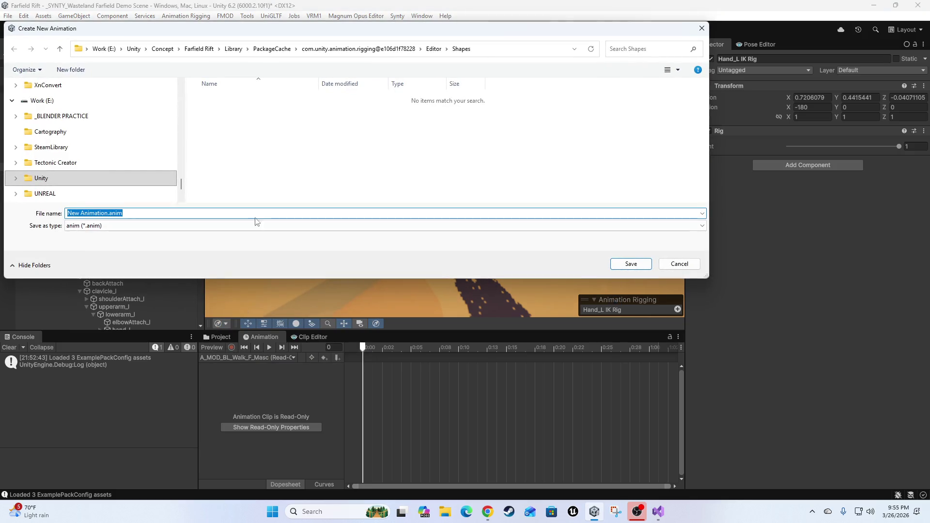
pyautogui.click(679, 264)
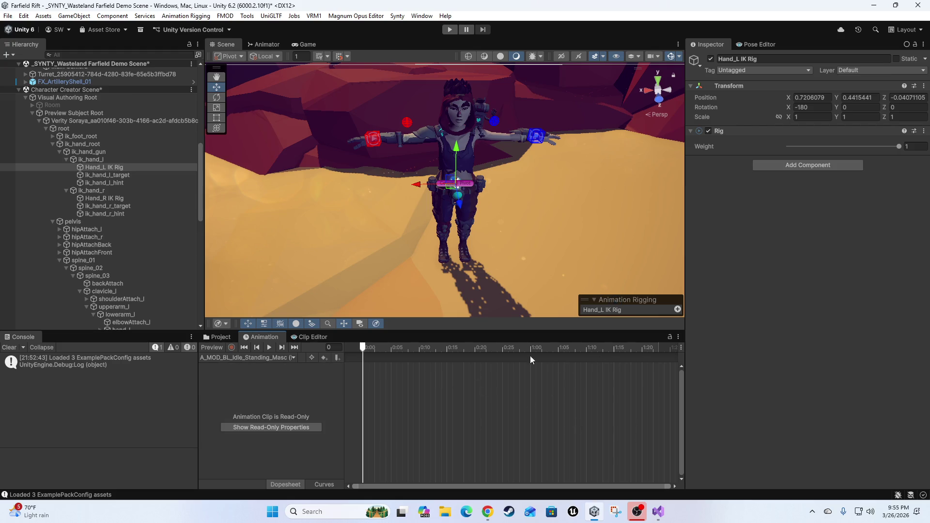
# Drag the red ik_hand_r_target down to Y 0.382 below the arm and play the idle preview
pyautogui.click(377, 137)
pyautogui.scroll(4, 414, 204)
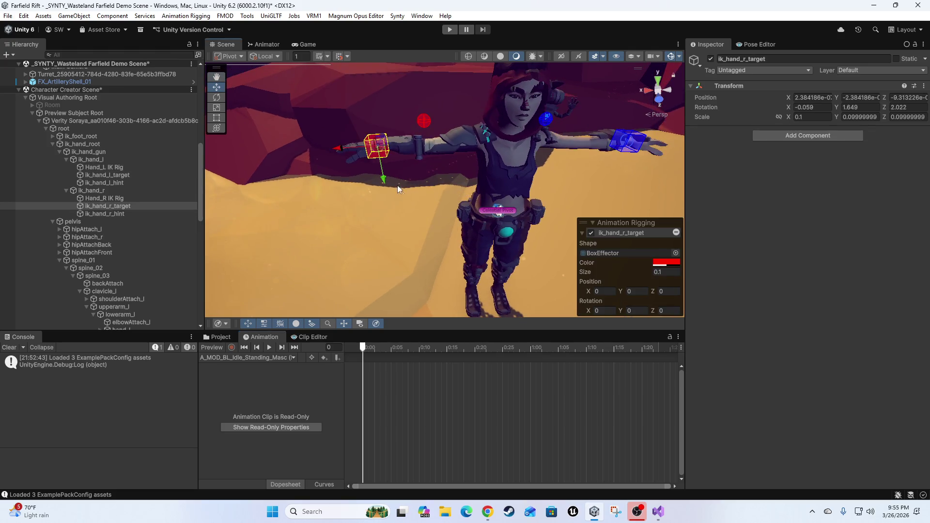
pyautogui.moveTo(379, 181); pyautogui.dragTo(419, 226)
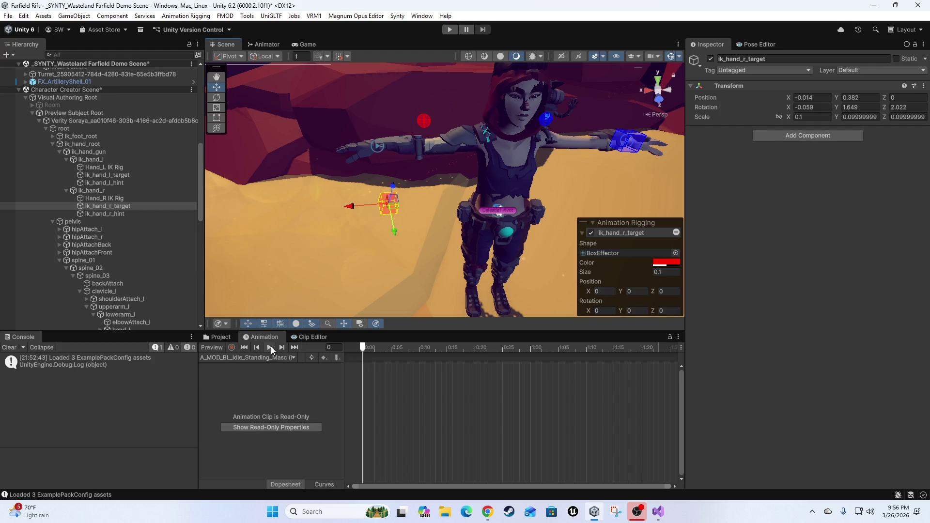
pyautogui.click(270, 347)
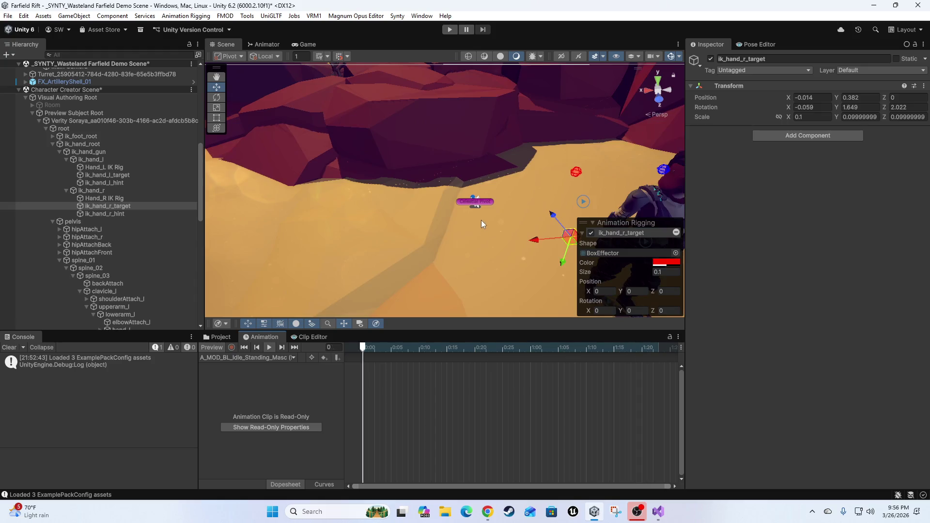